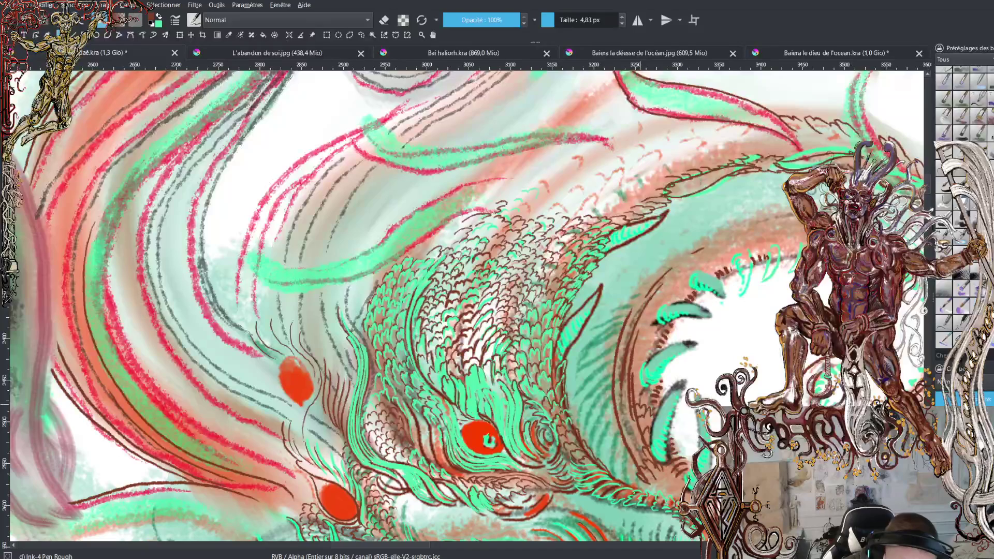
Paint short green and dark-red hatch strokes among the scales beside the red eye, swapping colours with X
key("x")
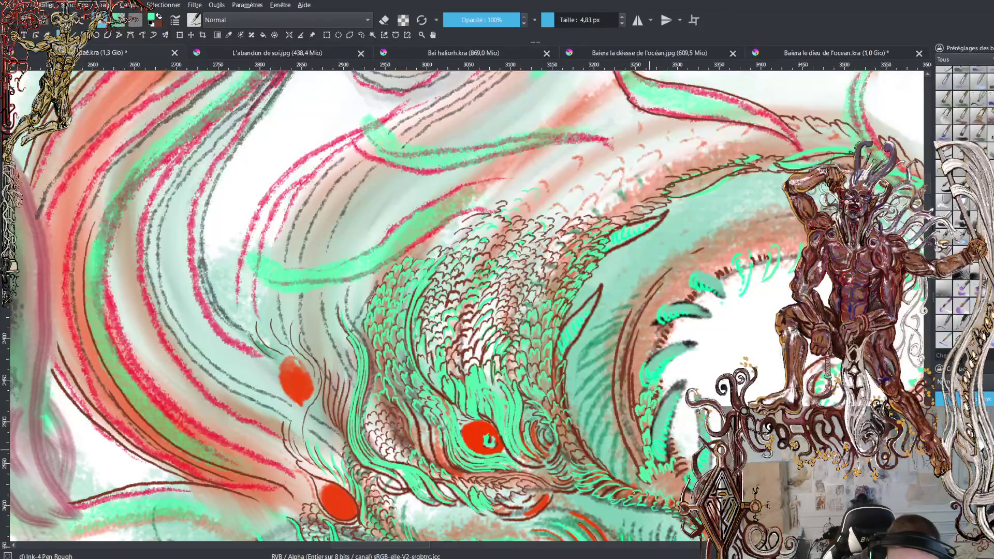
left_click_drag(628, 413, 634, 393)
key("x")
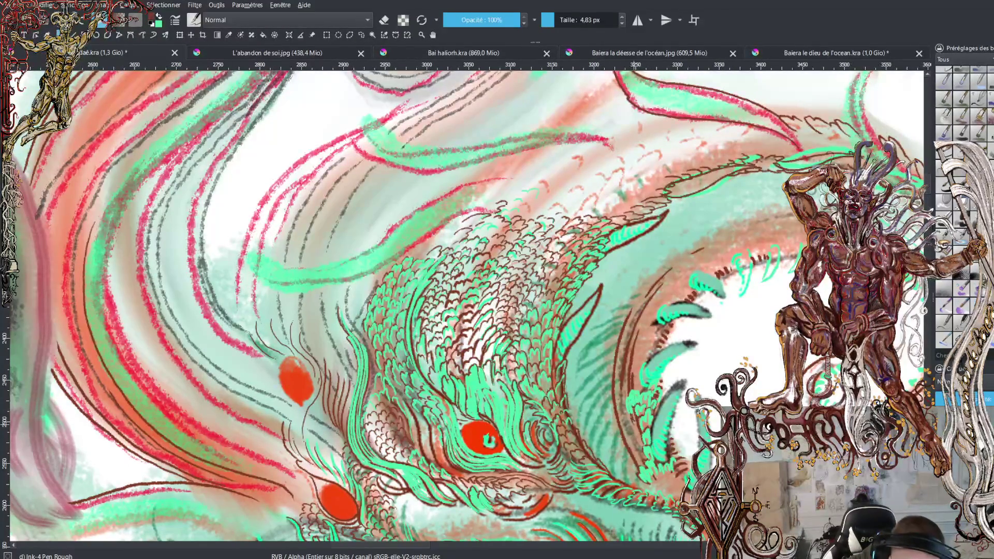
left_click_drag(640, 402, 641, 391)
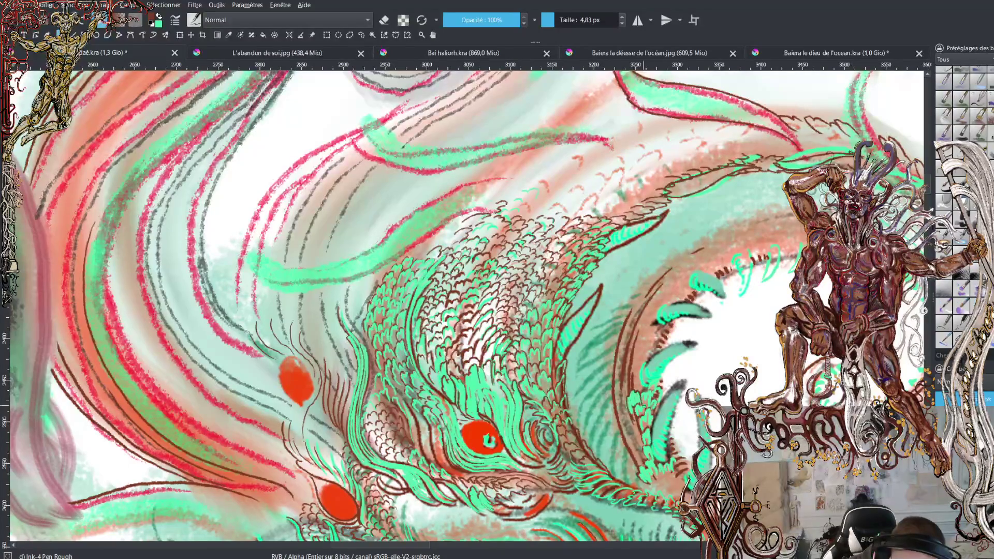
key("x")
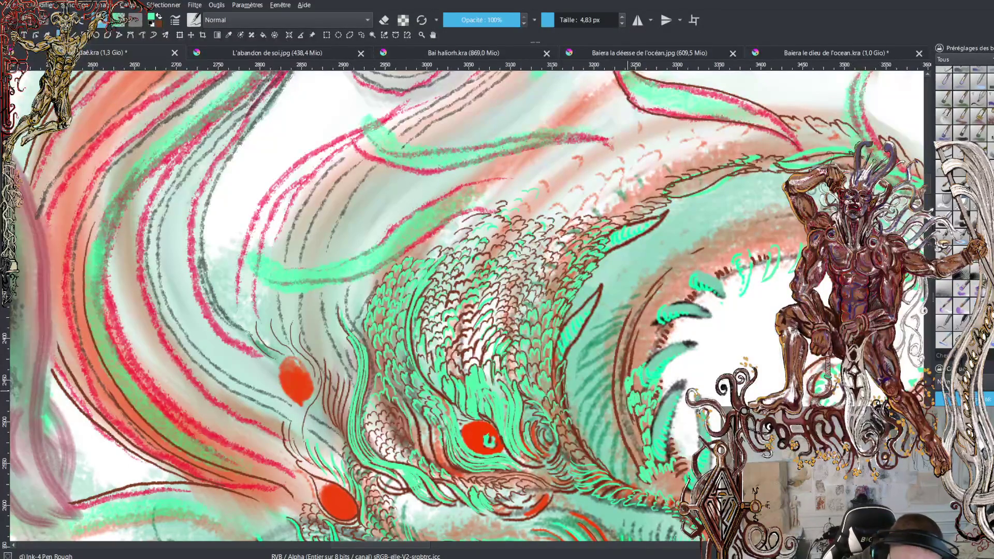
key("x")
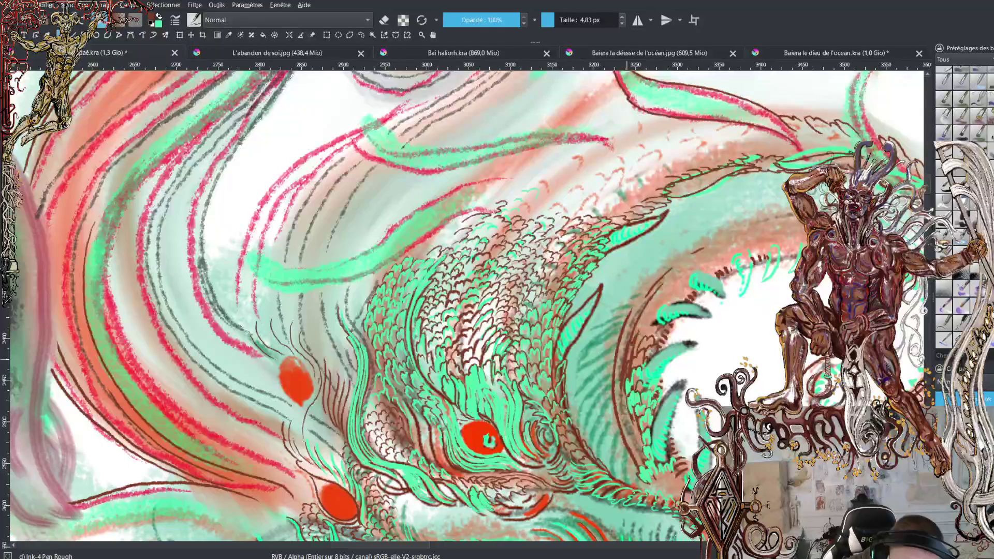
key("x")
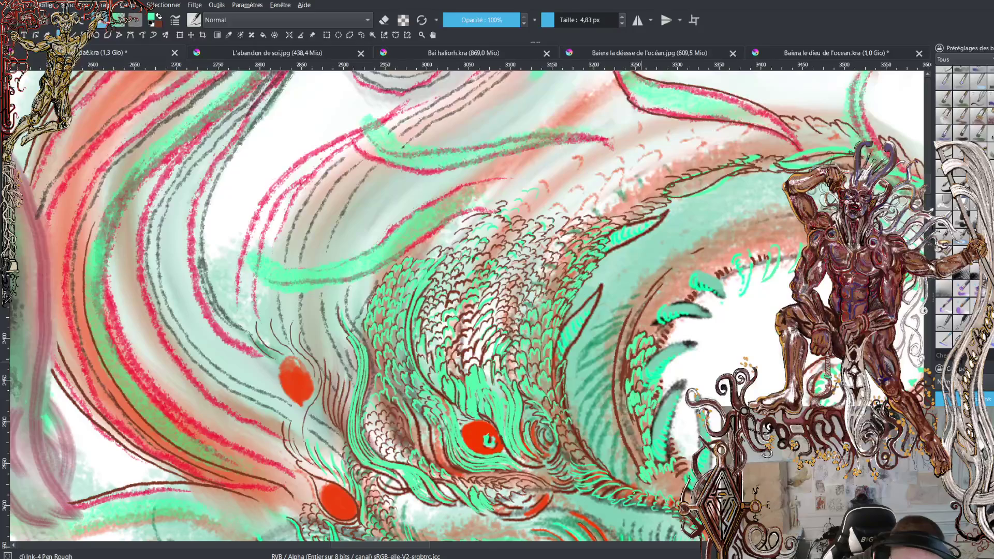
left_click_drag(629, 364, 629, 376)
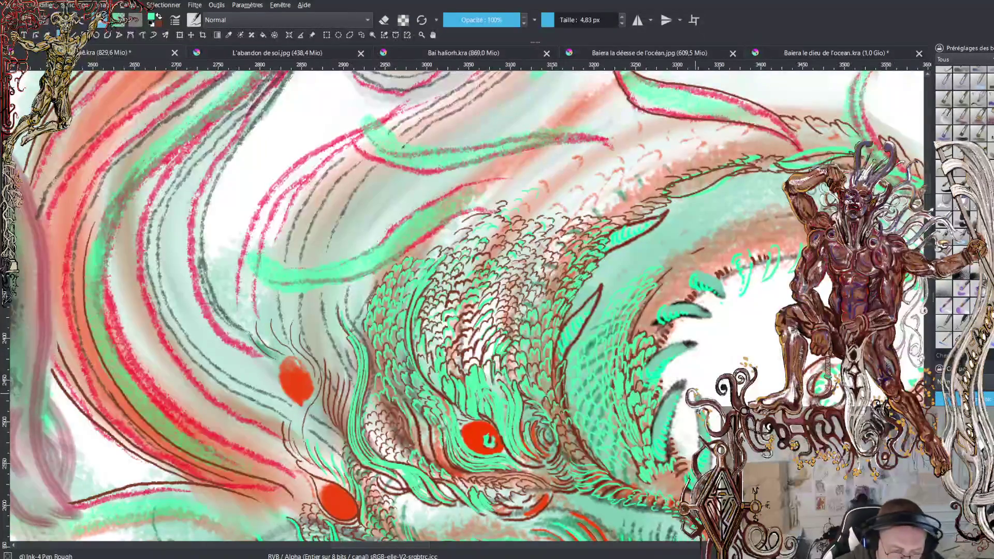
Zoom out one level and adjust the view to show the full dragon head and green arm
key("minus")
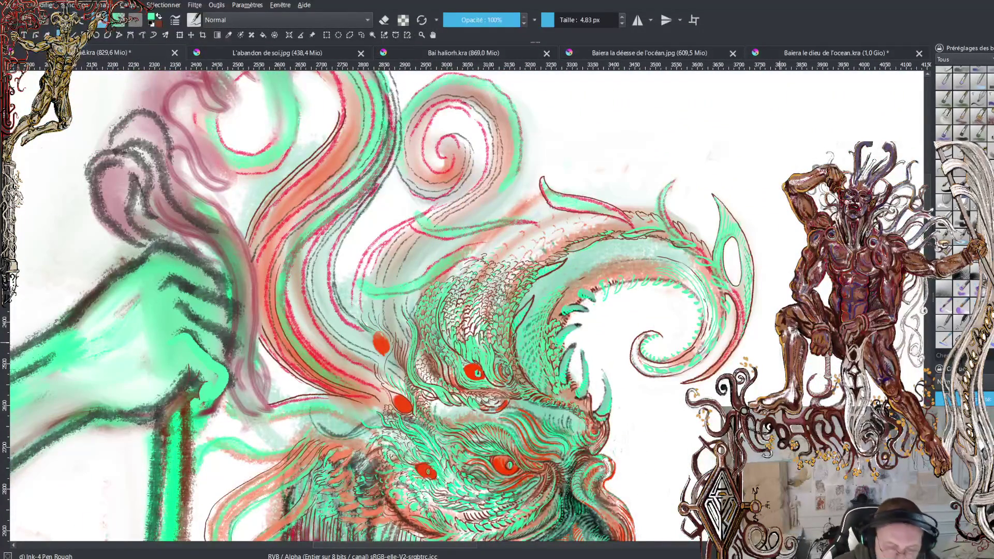
scroll(928, 192, "down", 5)
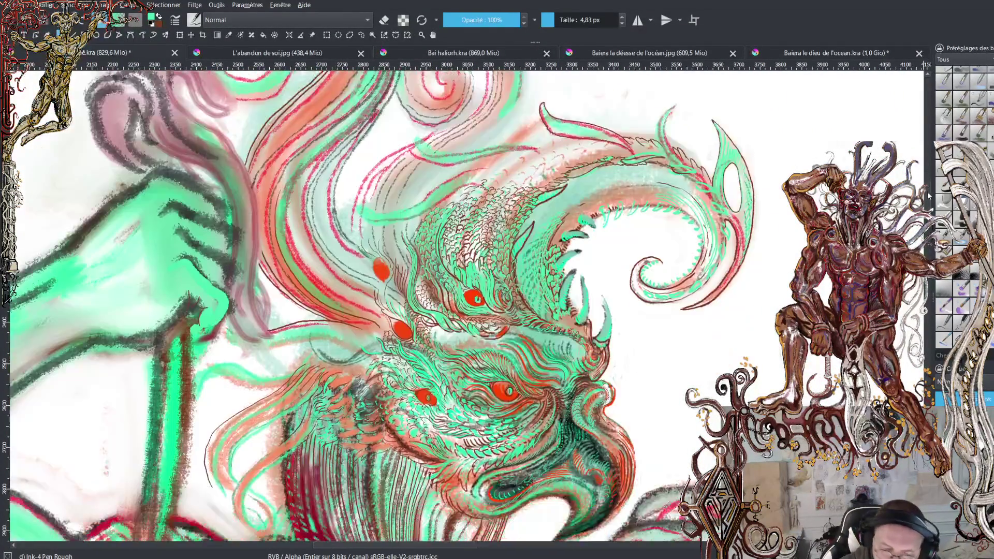
scroll(928, 195, "up", 3)
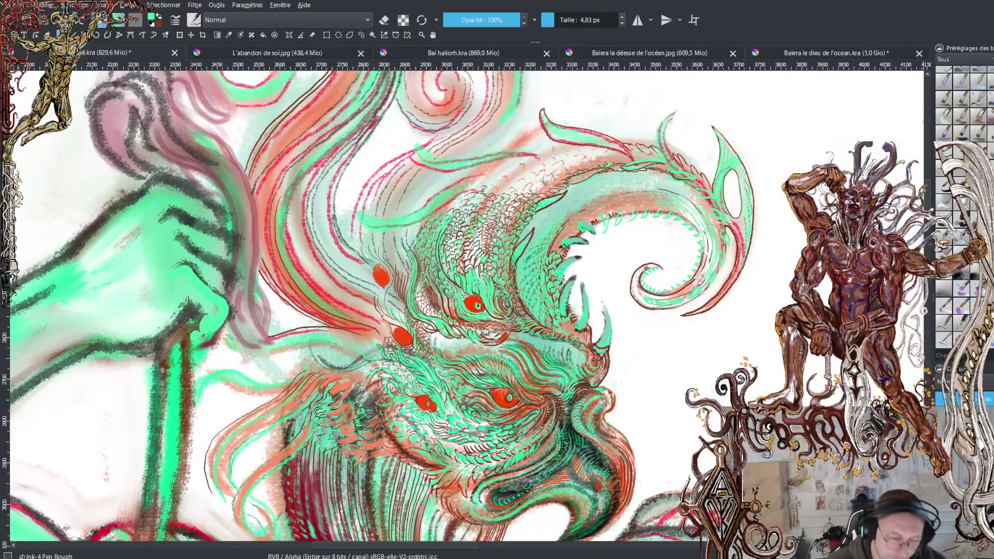
scroll(463, 309, "down", 10)
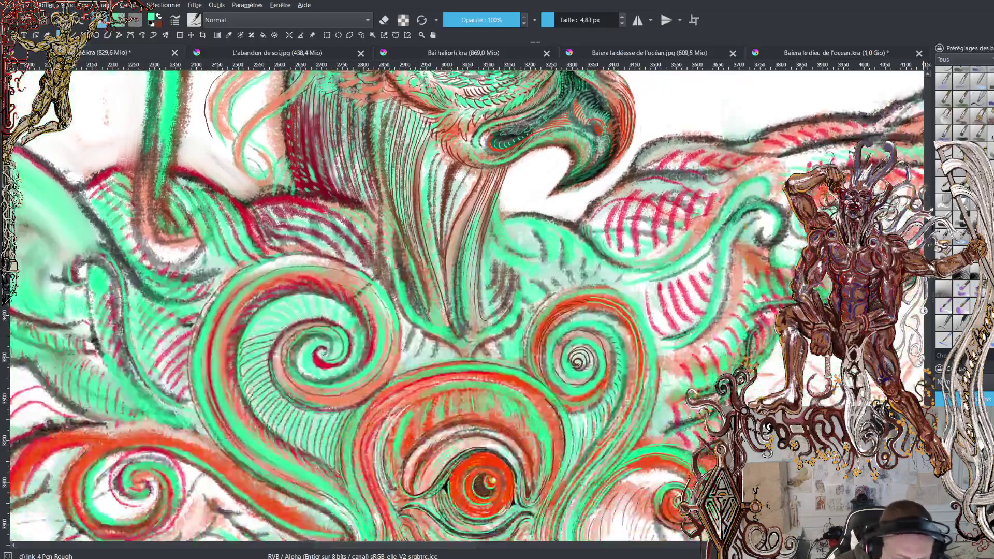
scroll(463, 305, "up", 1)
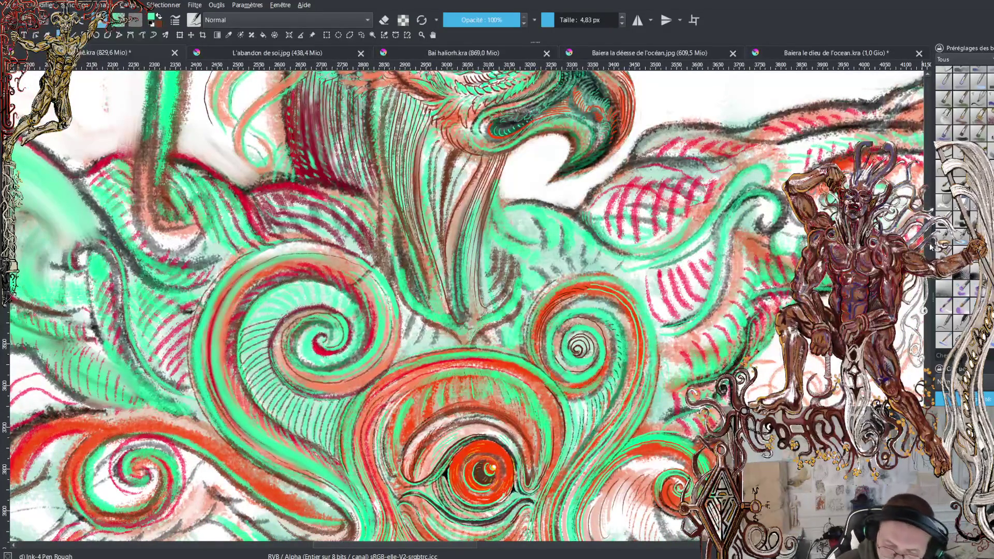
scroll(462, 306, "up", 7)
scroll(461, 307, "up", 1)
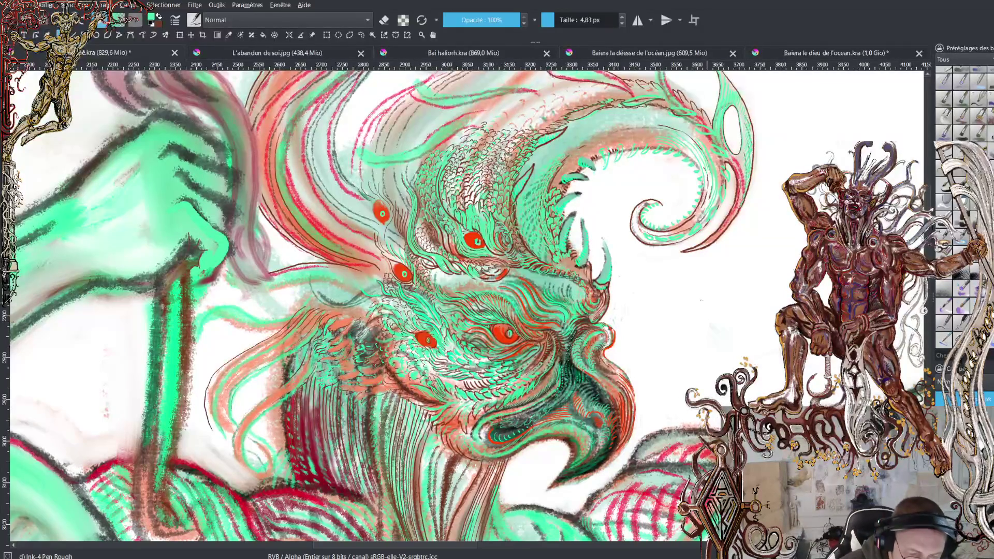
Zoom in one step on the dragon head's cluster of red eyes
key("plus")
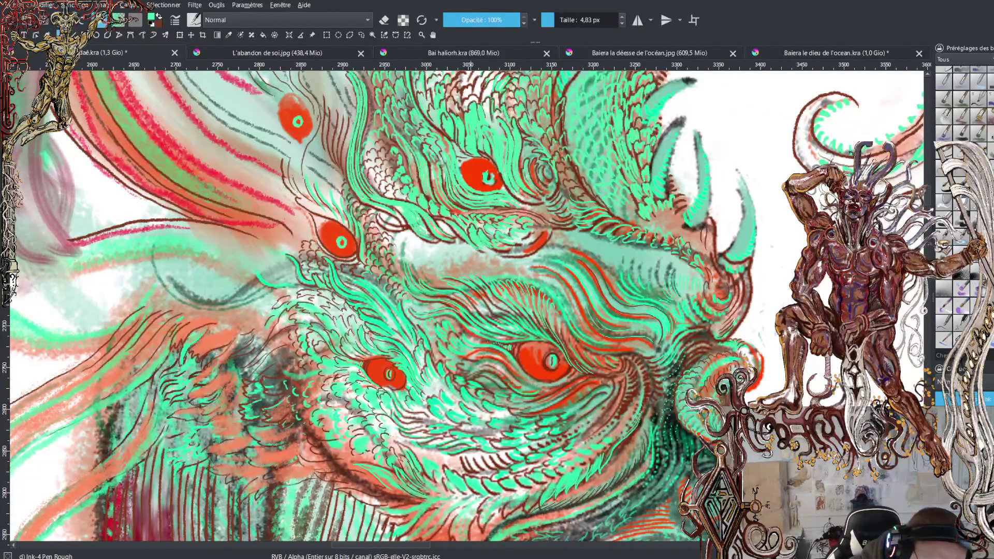
Sample the eye's red-orange as the ink colour, toggling between it and green while inking the head
key("x")
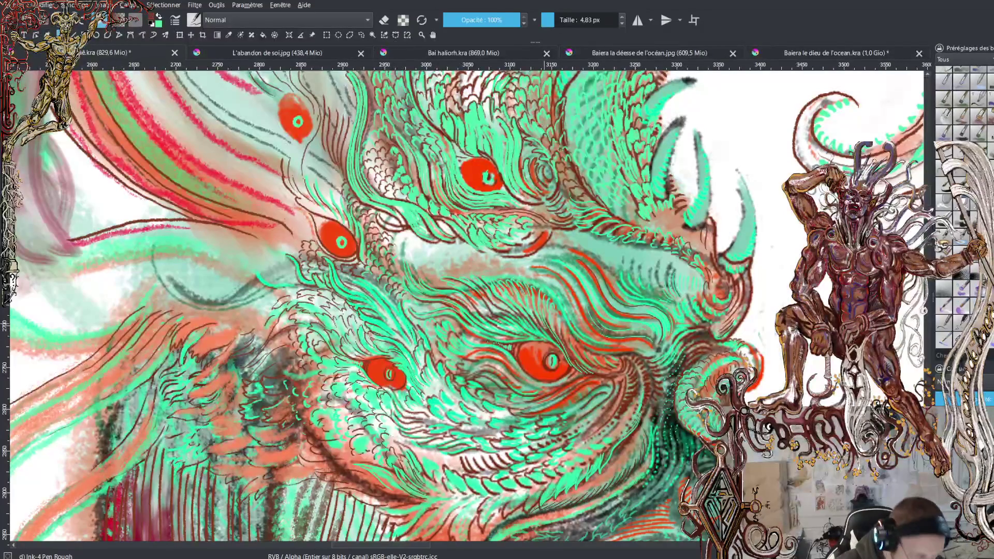
left_click(576, 380, "ctrl")
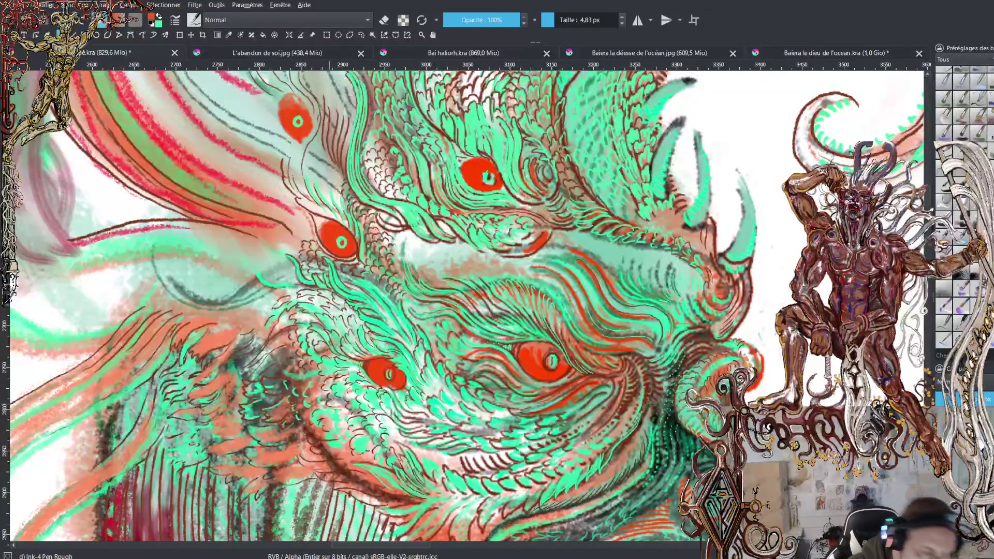
scroll(607, 308, "up", 3)
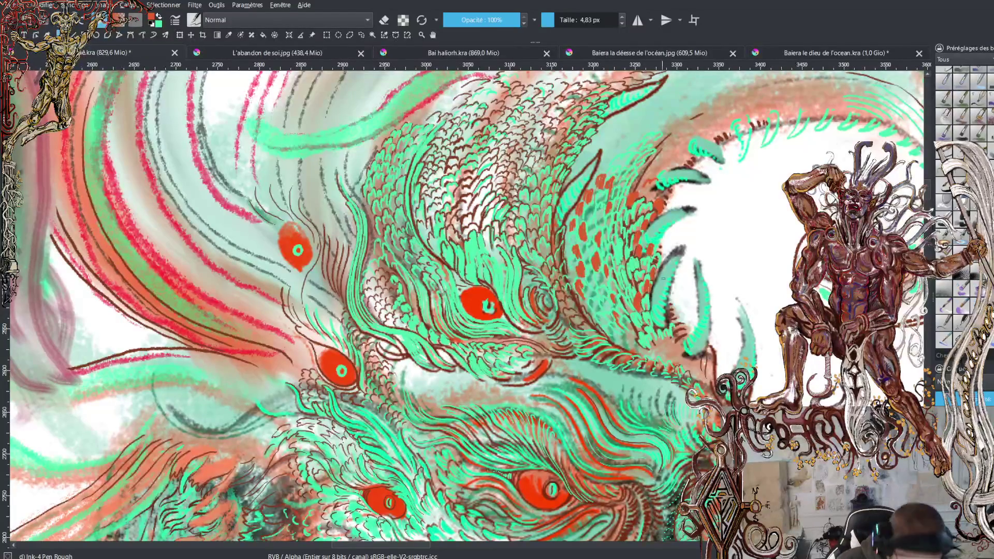
key("x")
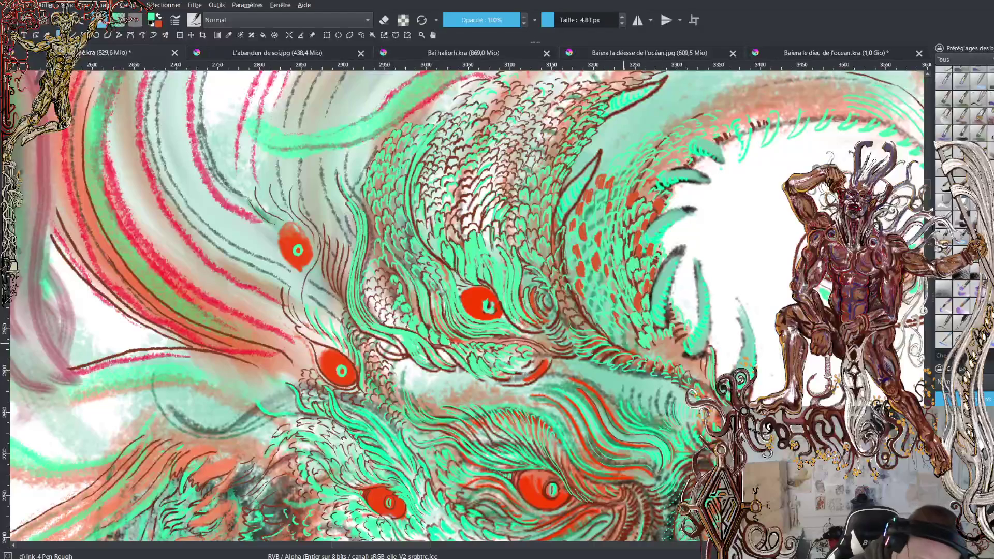
key("x")
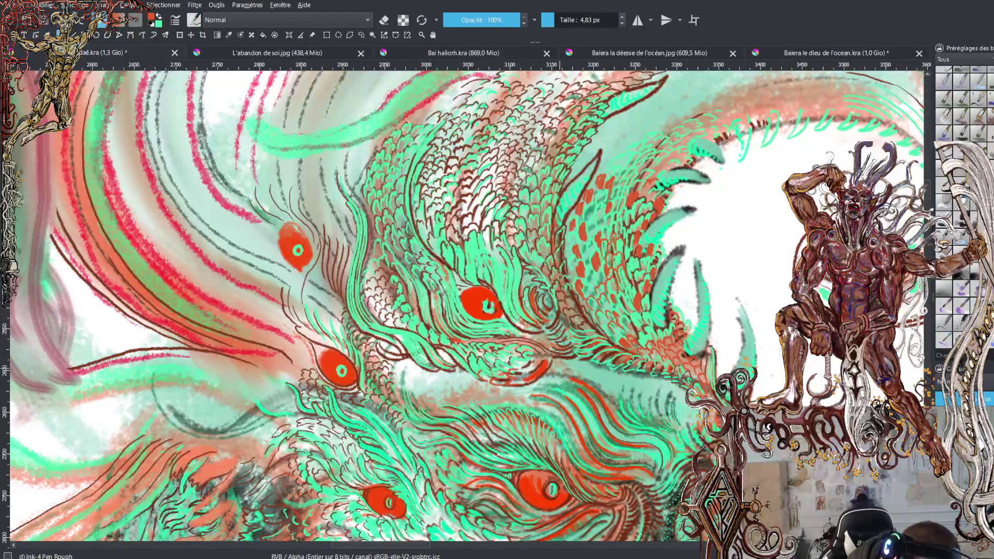
Ink a short stroke below-right of the central red eye and thin strokes rising above it
key("x")
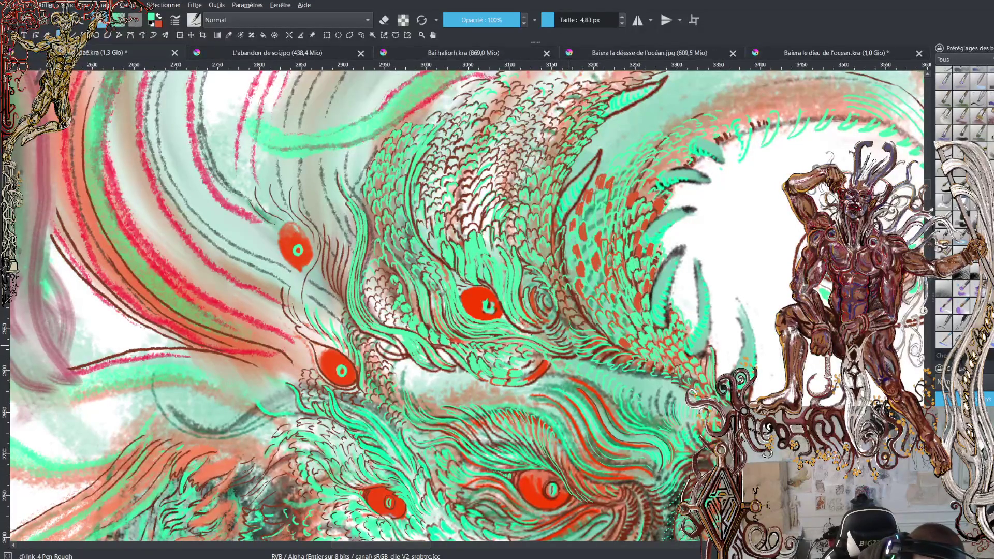
key("x")
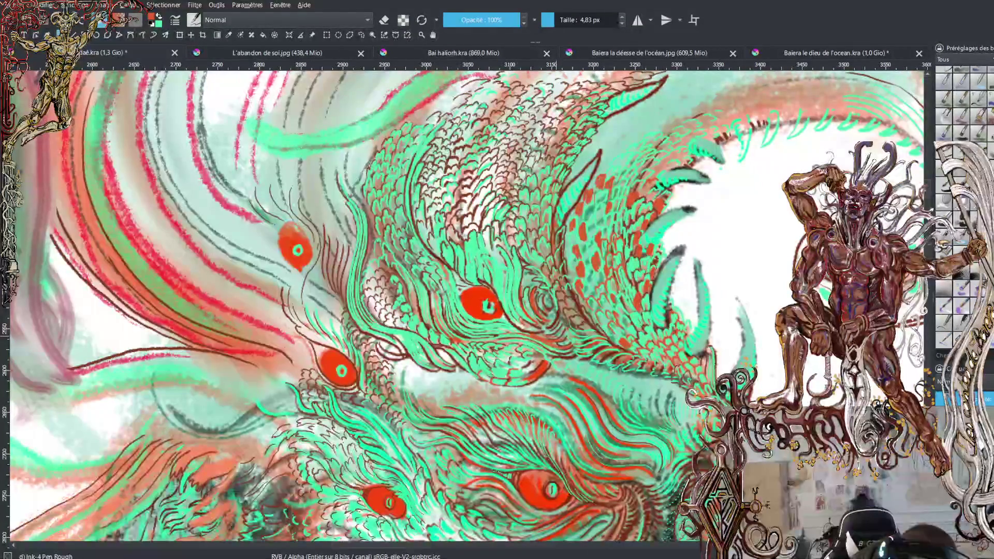
left_click_drag(528, 332, 504, 307)
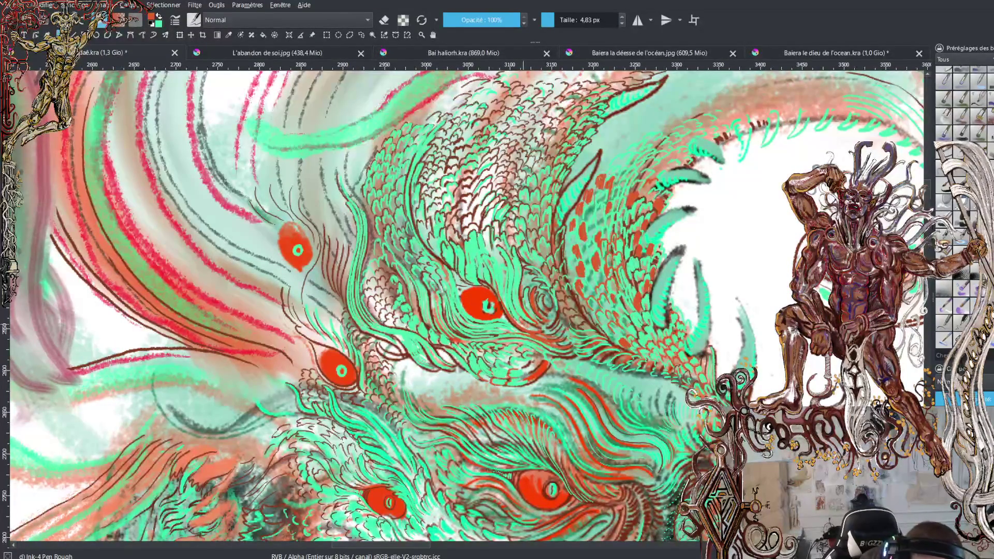
left_click_drag(507, 305, 498, 256)
key("x")
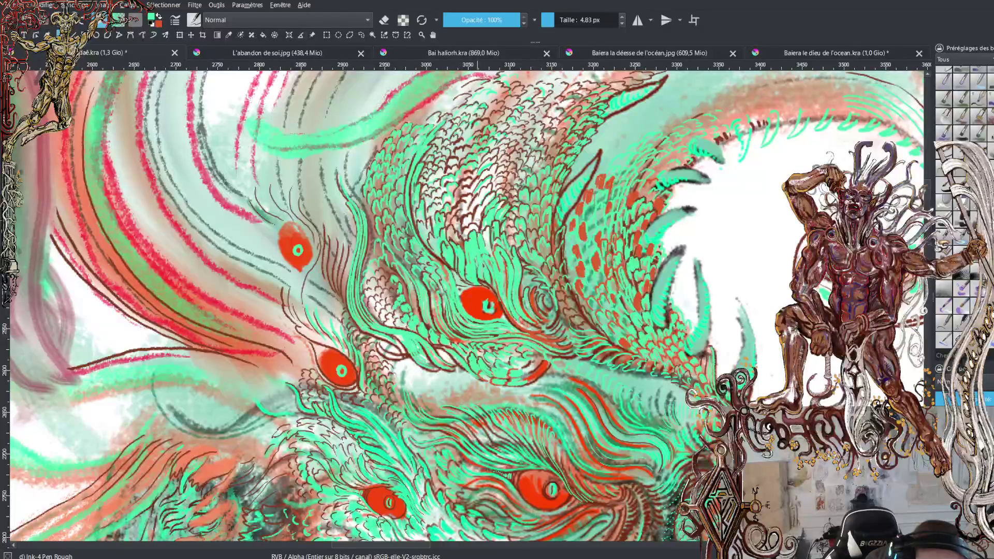
Swap colours back to green in front, then sample dark brown from the existing line work
key("x")
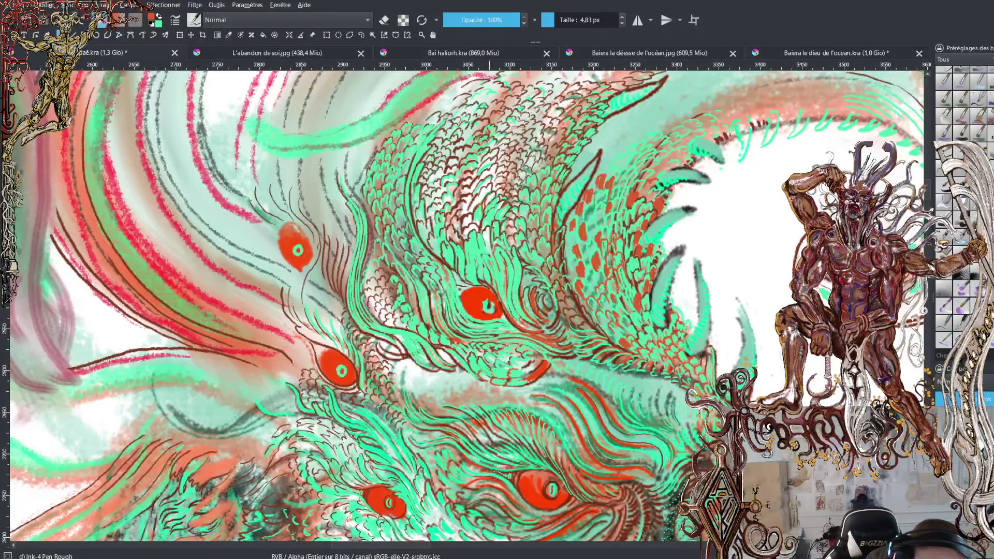
key("x")
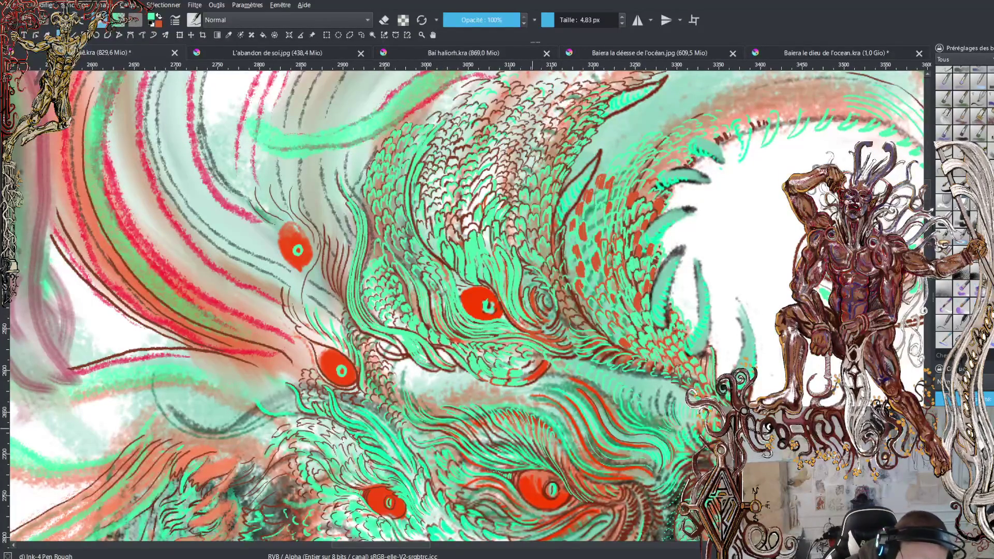
left_click(520, 490, "ctrl")
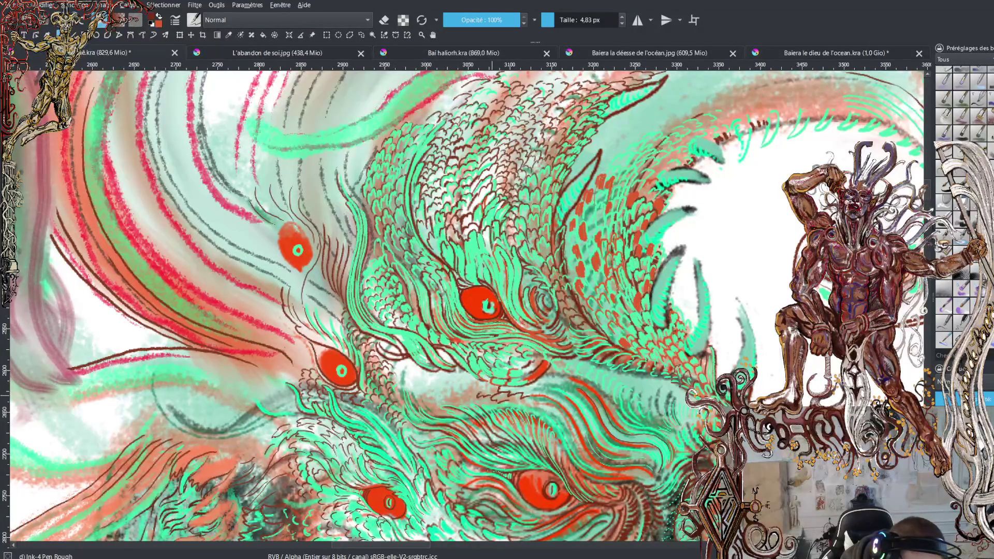
Paint a small dark brown stroke just below the central eye
mouse_move(469, 384)
left_mouse_down()
mouse_move(478, 381)
mouse_move(453, 383)
mouse_move(453, 367)
left_mouse_up()
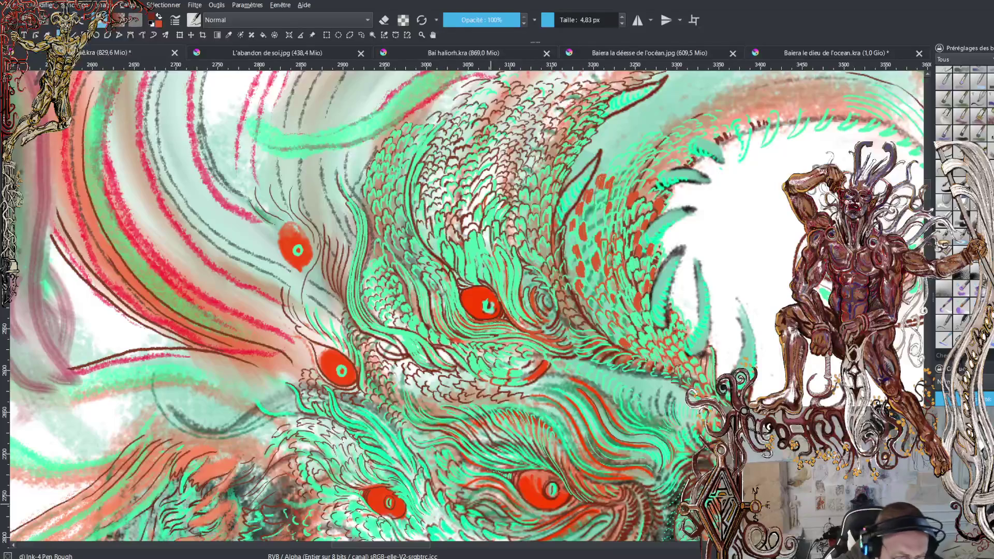
Zoom out to survey the full warrior and lower tentacles, then scroll back up to the head
key("minus")
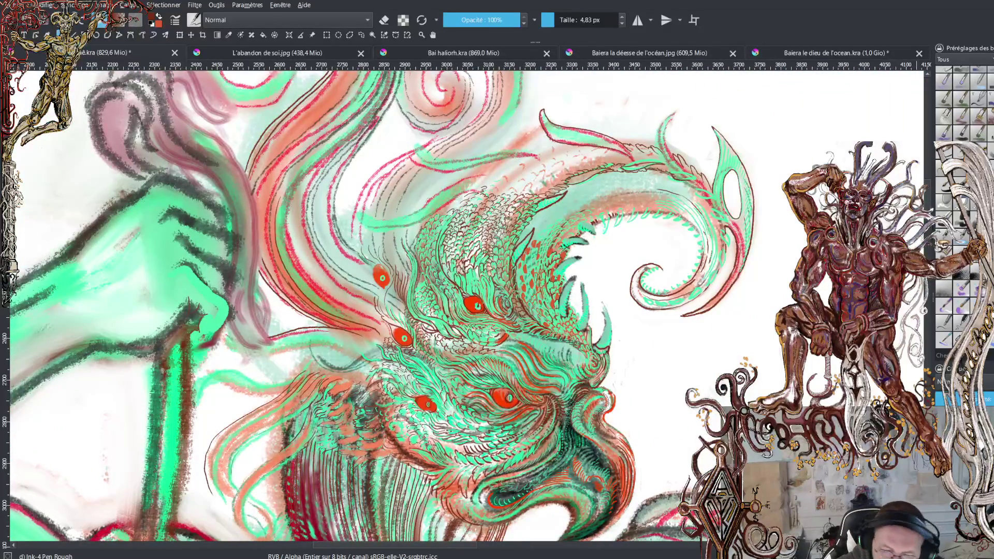
scroll(466, 305, "down", 5)
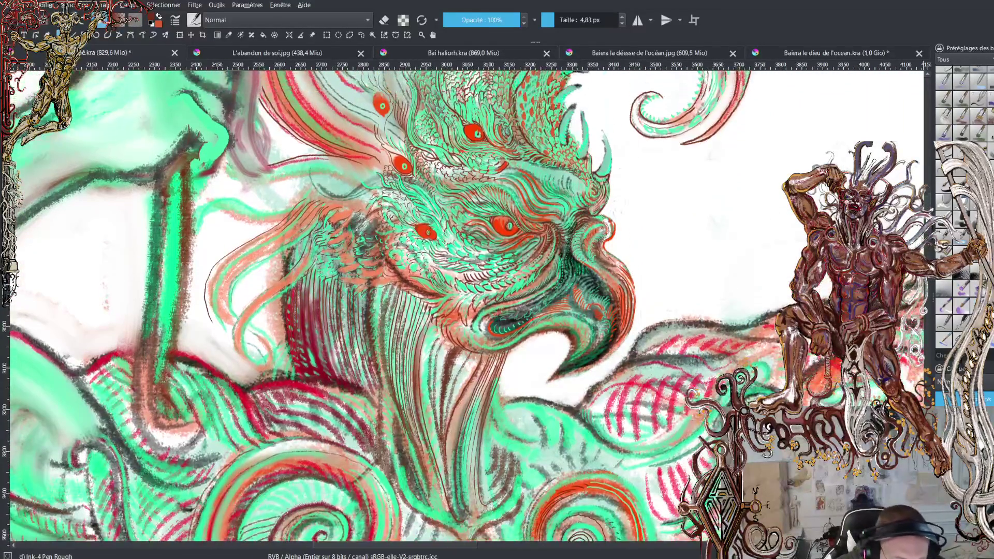
scroll(466, 305, "down", 2)
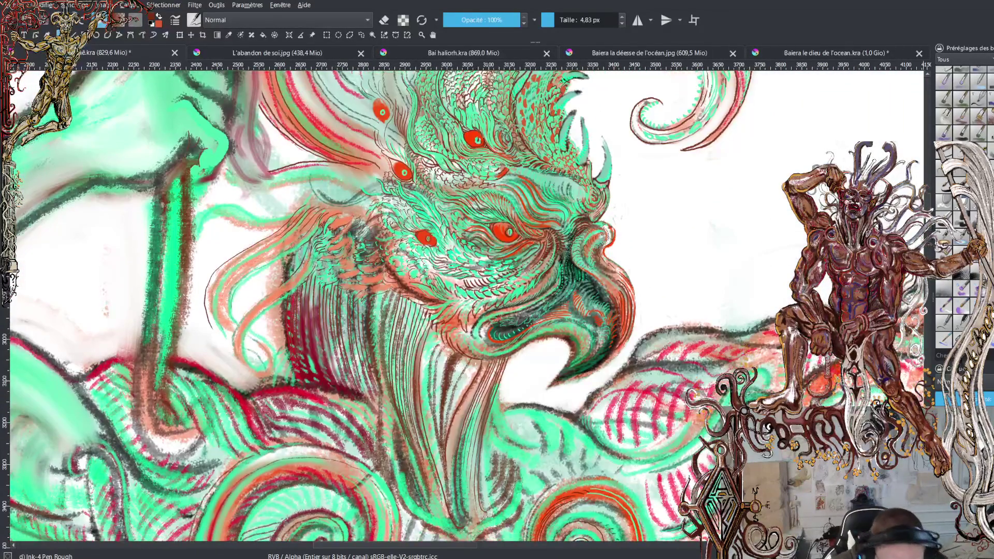
key("minus")
key("minus")
key("minus")
scroll(465, 305, "down", 3)
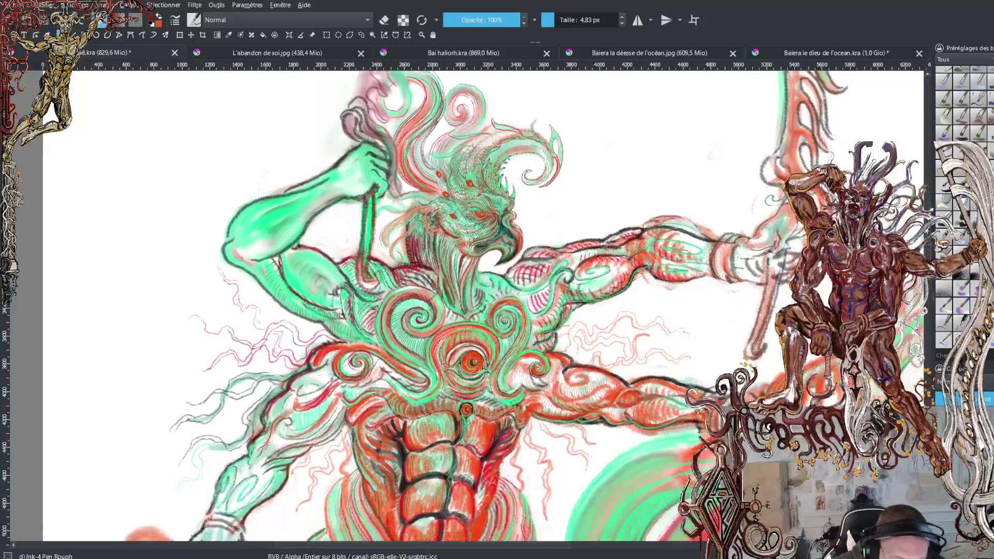
key("minus")
scroll(517, 305, "down", 5)
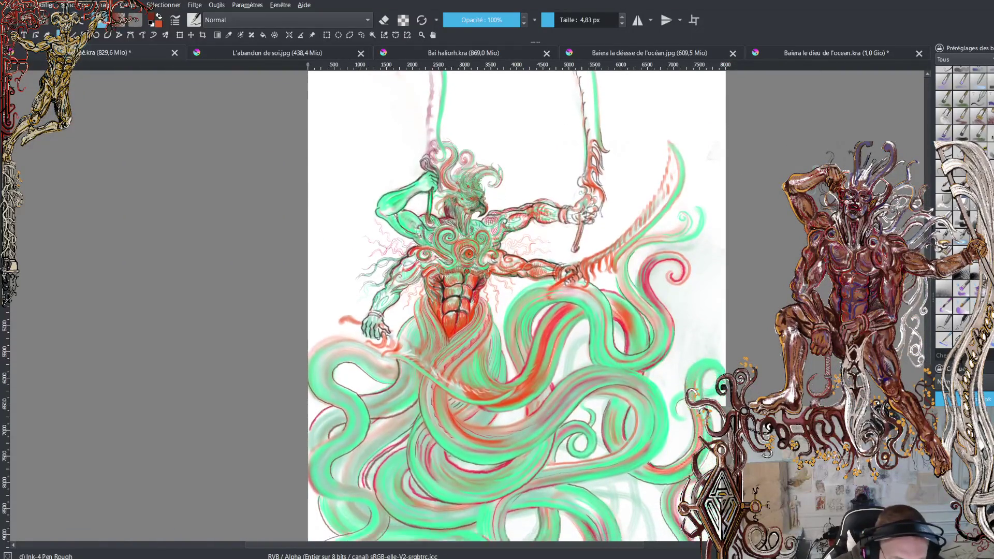
scroll(517, 306, "down", 2)
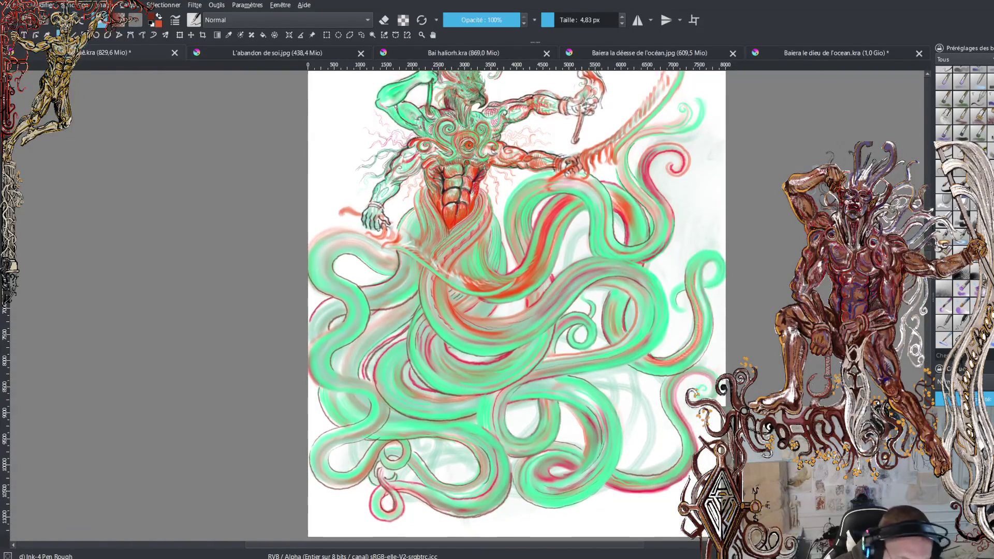
scroll(517, 306, "up", 5)
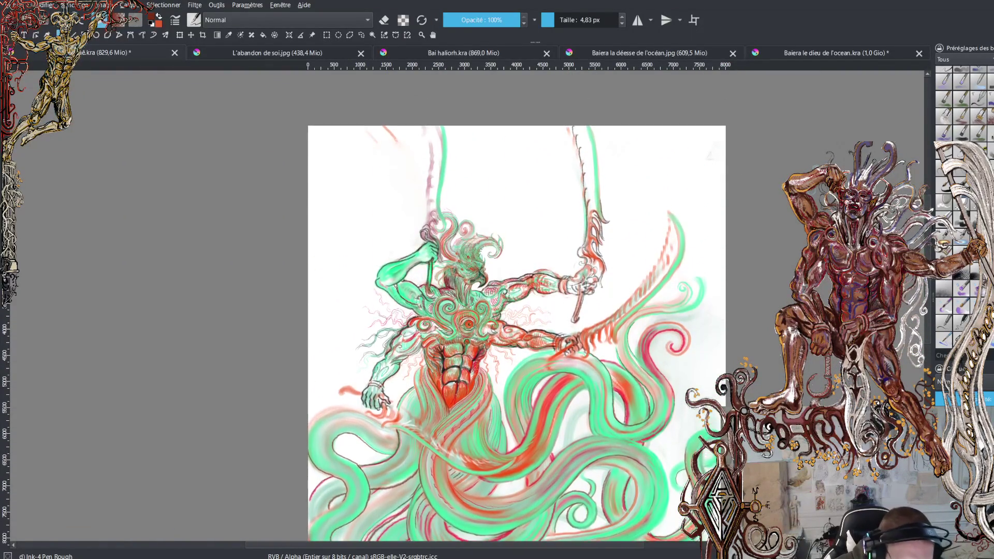
scroll(466, 254, "up", 10)
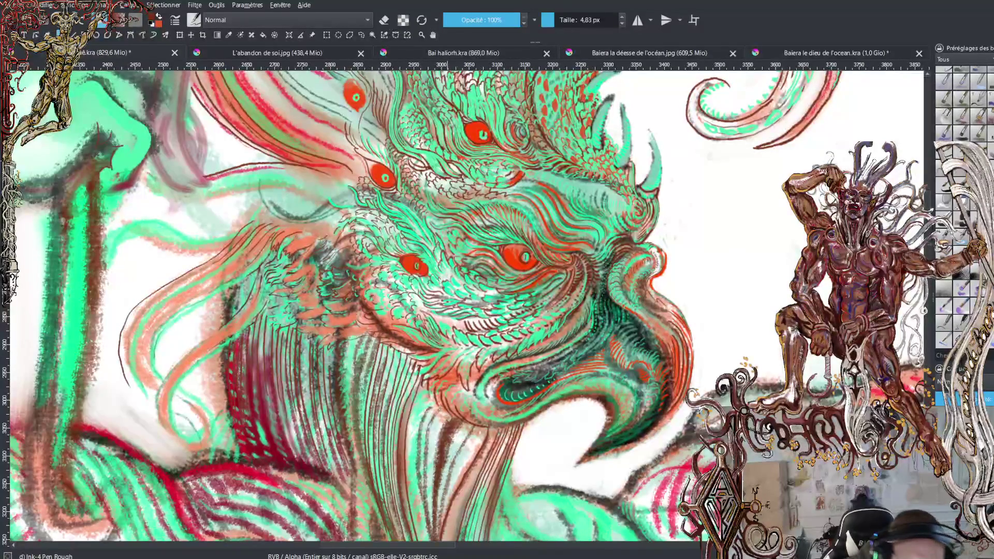
Zoom in on the crest and add short dark brown ink strokes along its scale edges
scroll(466, 305, "up", 5)
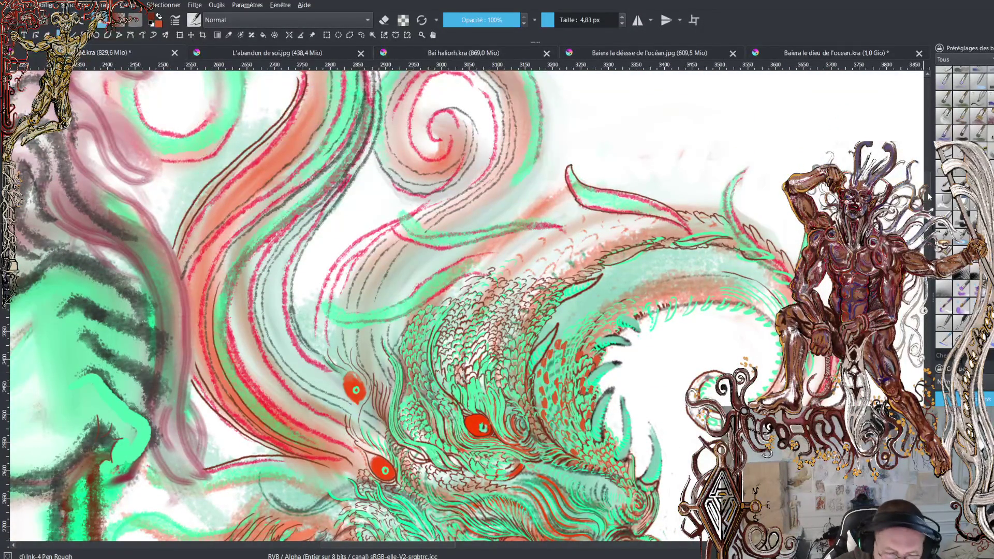
scroll(927, 202, "up", 2)
scroll(927, 196, "down", 3)
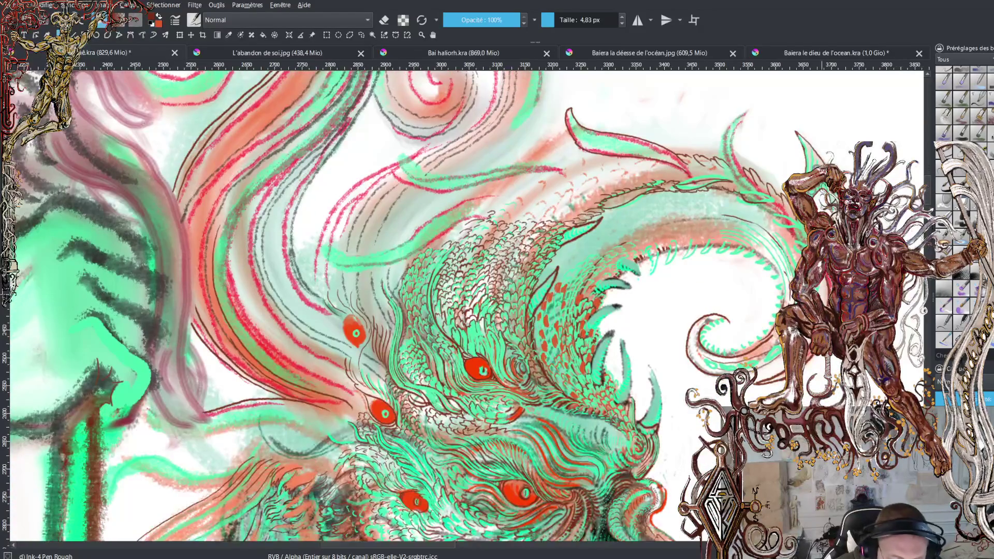
key("plus")
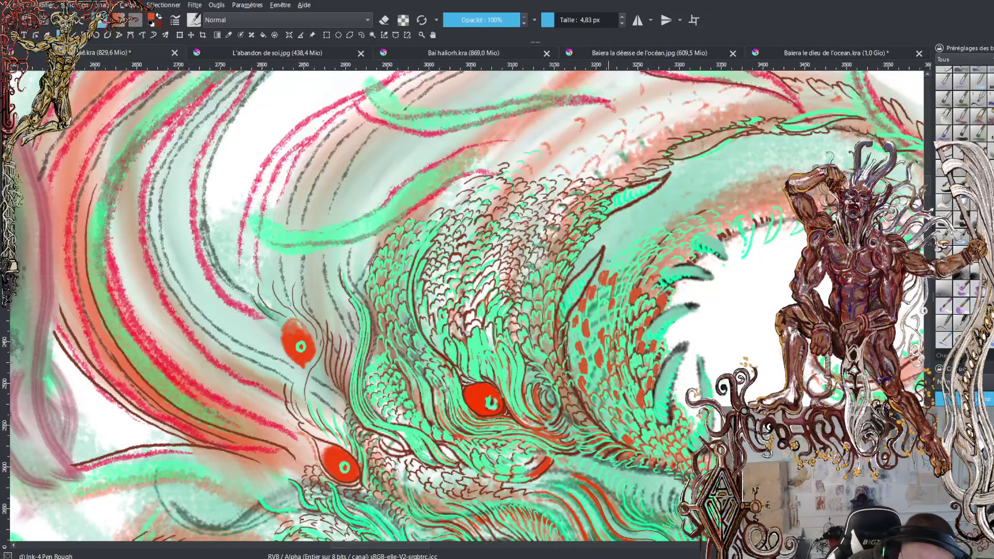
mouse_move(603, 262)
left_mouse_down()
mouse_move(659, 224)
mouse_move(650, 226)
mouse_move(680, 217)
mouse_move(675, 224)
left_mouse_up()
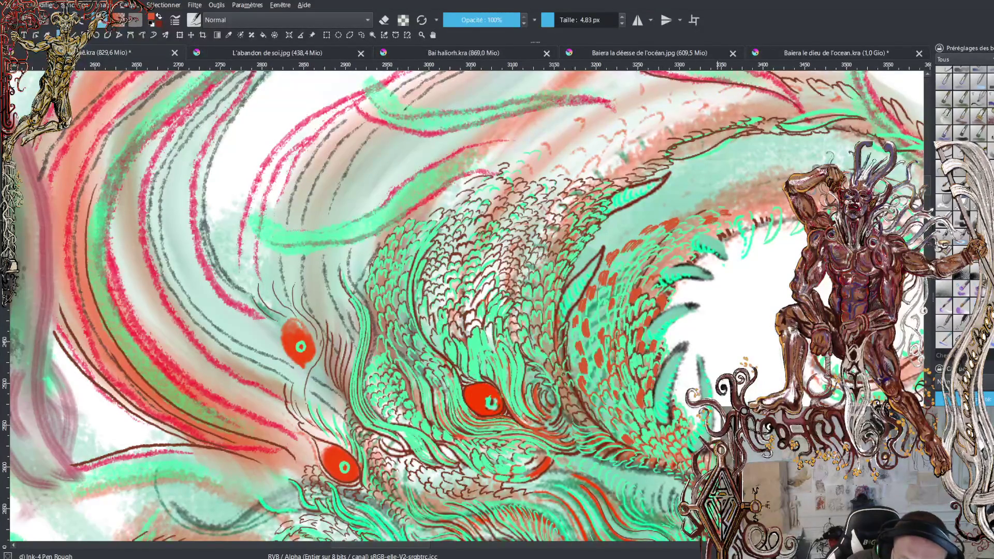
mouse_move(739, 210)
left_mouse_down()
mouse_move(770, 208)
mouse_move(778, 192)
left_mouse_up()
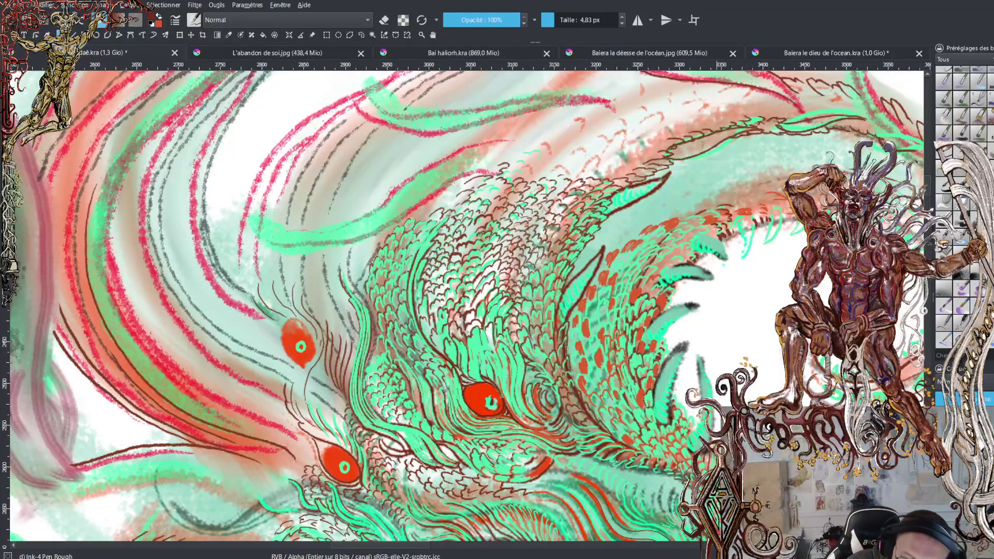
left_click_drag(745, 213, 787, 208)
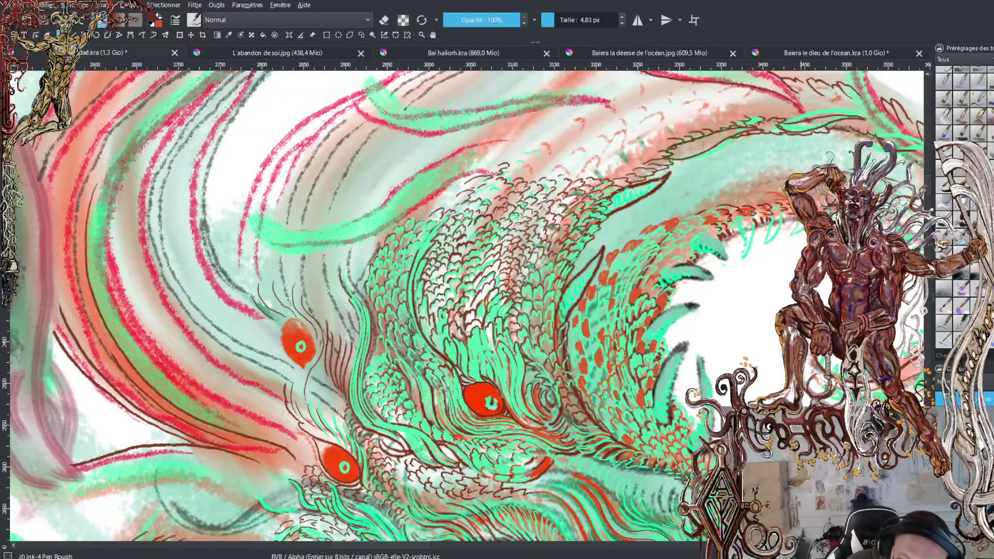
mouse_move(799, 222)
left_mouse_down()
mouse_move(782, 241)
mouse_move(803, 230)
mouse_move(769, 228)
mouse_move(760, 254)
mouse_move(776, 232)
mouse_move(744, 240)
mouse_move(740, 258)
mouse_move(753, 223)
left_mouse_up()
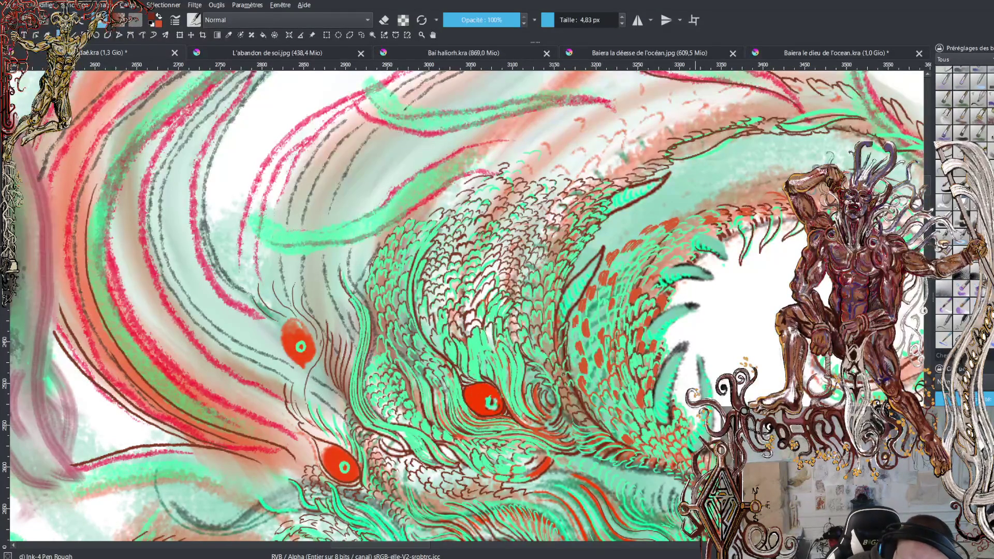
Outline the upper and lower green spikes with dark ink lines
left_click_drag(733, 262, 714, 239)
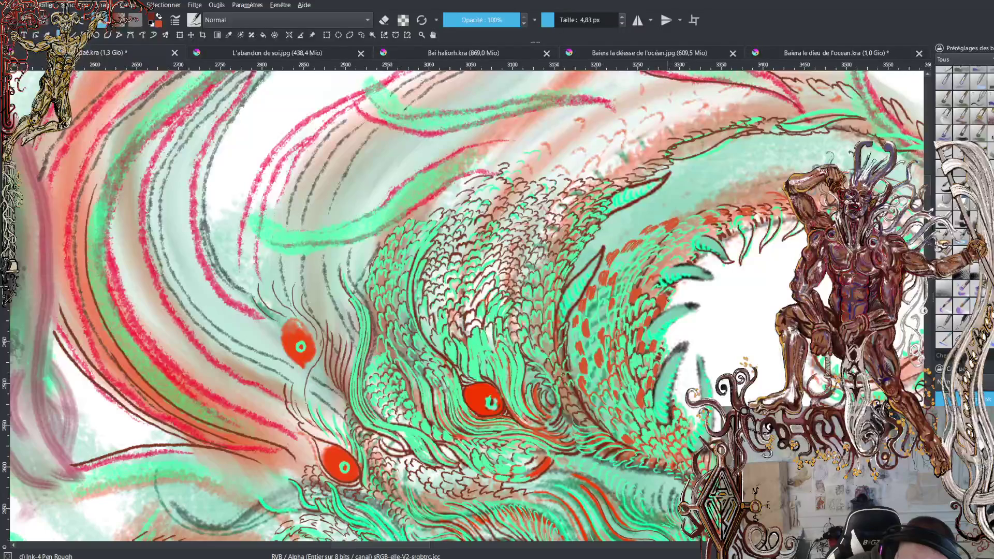
mouse_move(710, 278)
left_mouse_down()
mouse_move(720, 274)
mouse_move(696, 266)
mouse_move(668, 267)
mouse_move(660, 280)
left_mouse_up()
mouse_move(647, 331)
left_mouse_down()
mouse_move(664, 311)
mouse_move(702, 299)
mouse_move(664, 336)
left_mouse_up()
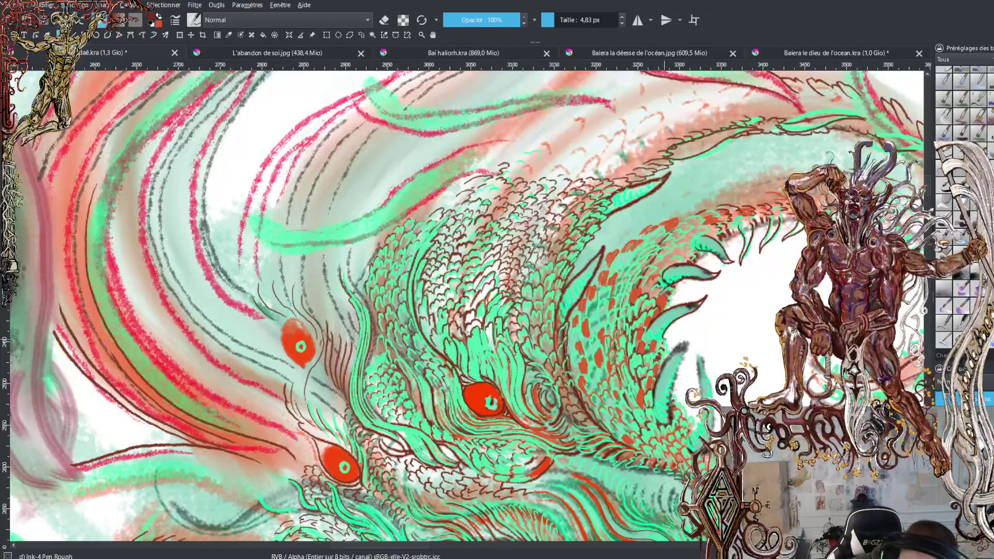
mouse_move(659, 376)
left_mouse_down()
mouse_move(692, 327)
mouse_move(675, 403)
mouse_move(694, 425)
mouse_move(706, 344)
mouse_move(715, 433)
left_mouse_up()
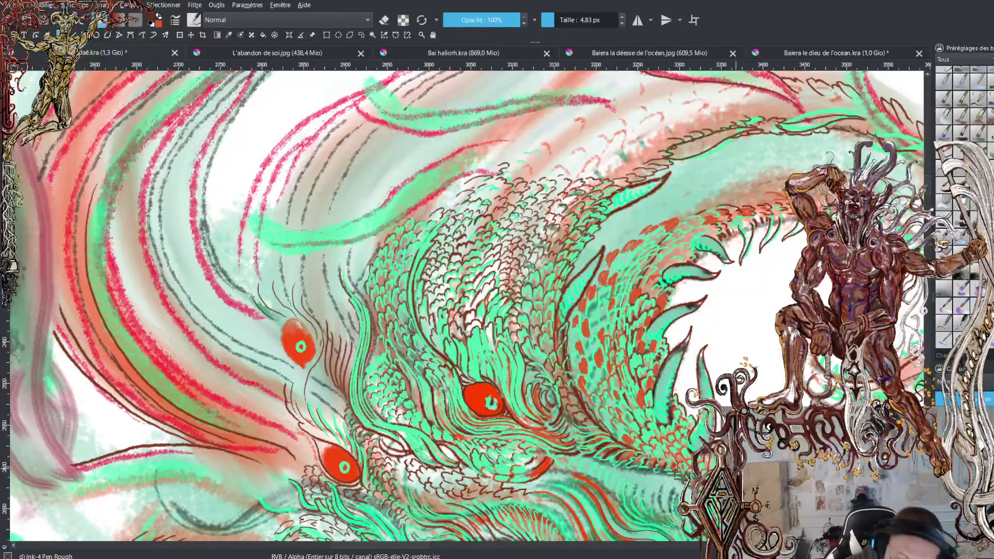
key("minus")
key("minus")
key("minus")
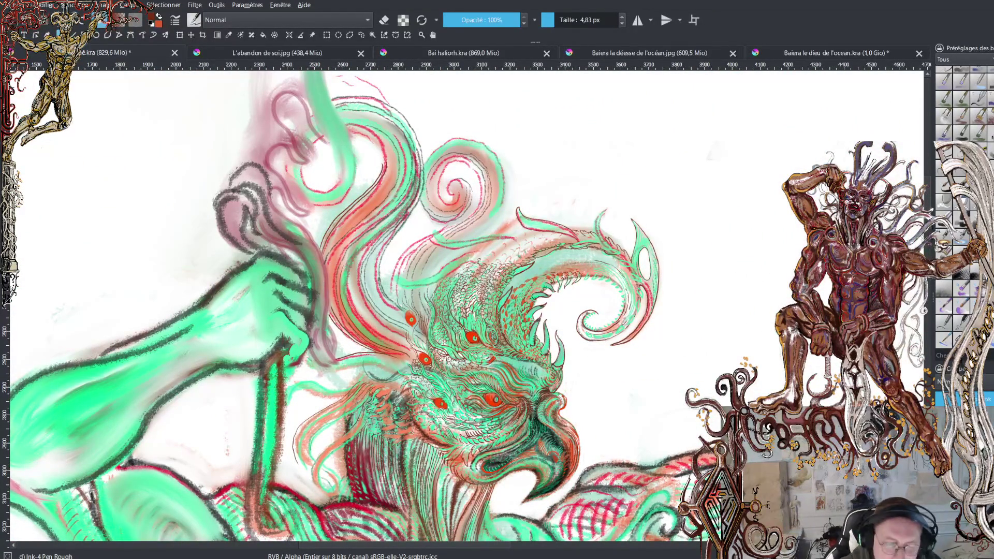
Add three short dark hatching strokes across the dragon's head
scroll(466, 305, "up", 3)
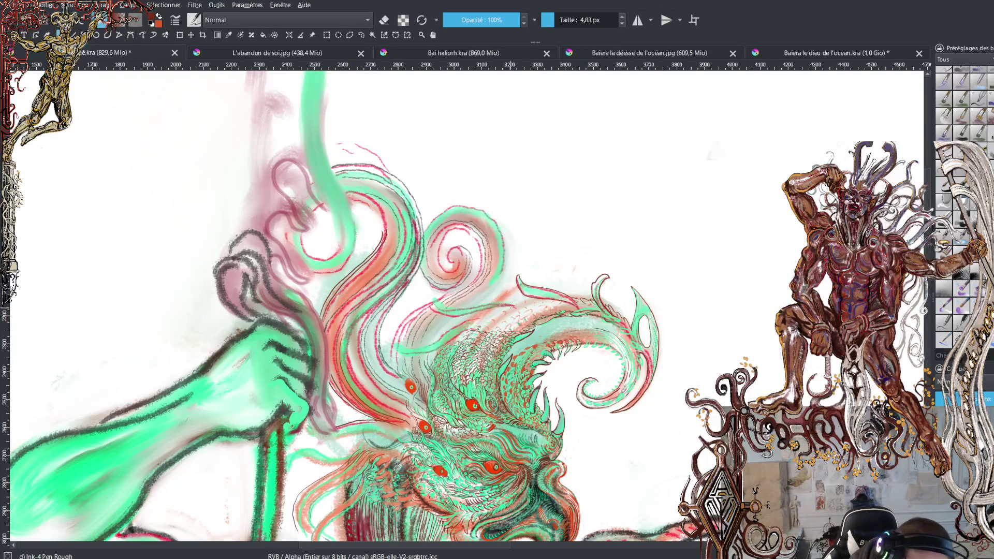
mouse_move(485, 311)
left_mouse_down()
mouse_move(455, 315)
mouse_move(449, 304)
mouse_move(493, 301)
left_mouse_up()
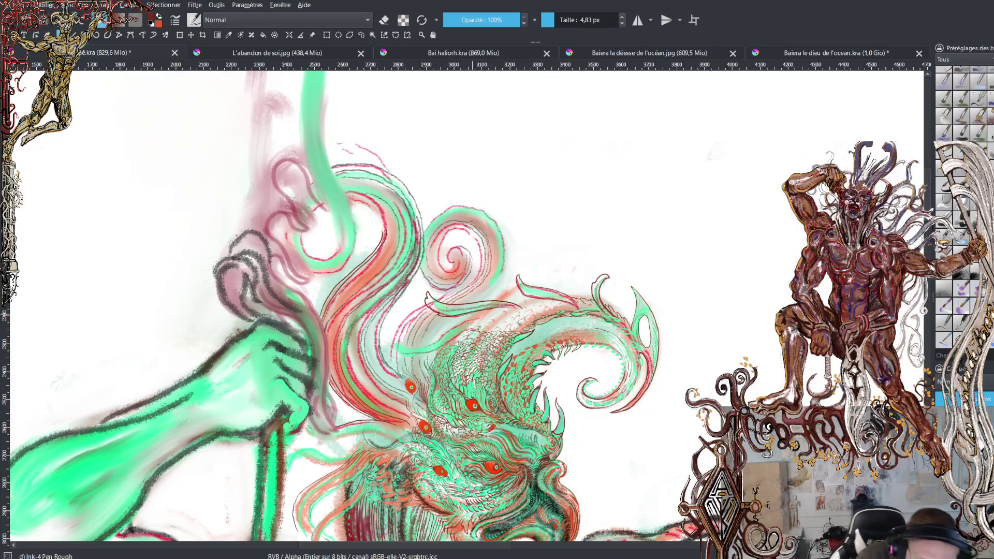
left_click_drag(466, 319, 430, 338)
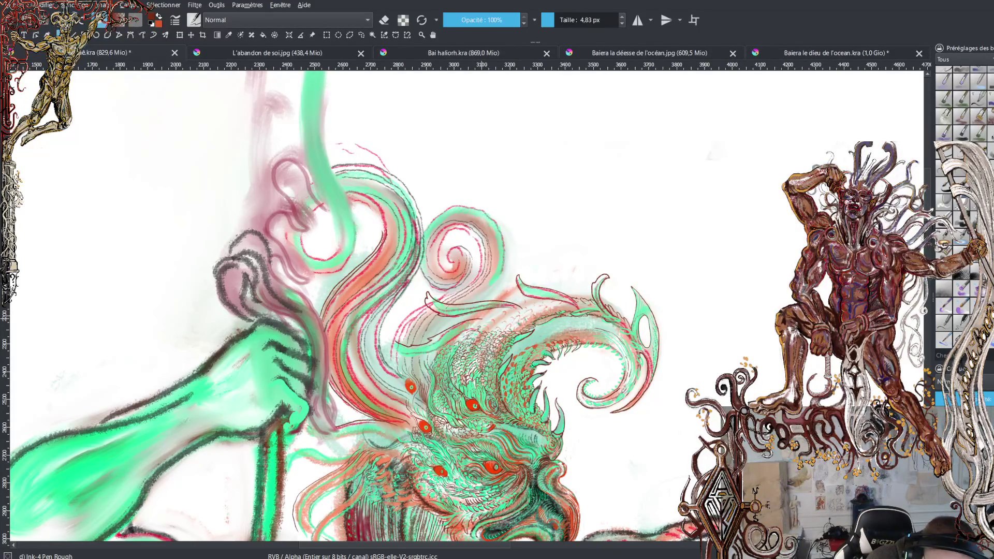
left_click_drag(435, 348, 461, 333)
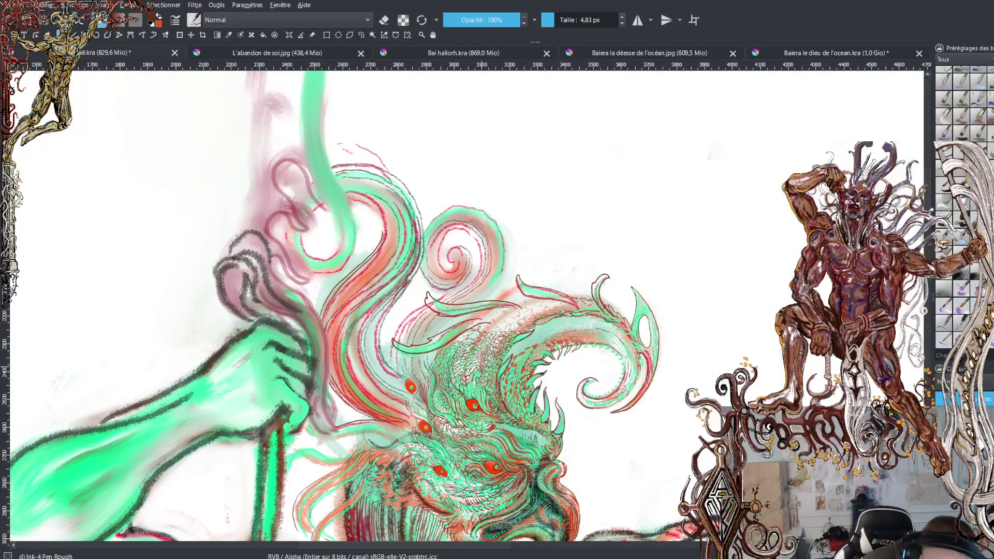
Zoom in on the dragon head and pan up to the green fin shapes above its eyes
scroll(466, 305, "down", 3)
scroll(466, 306, "up", 3)
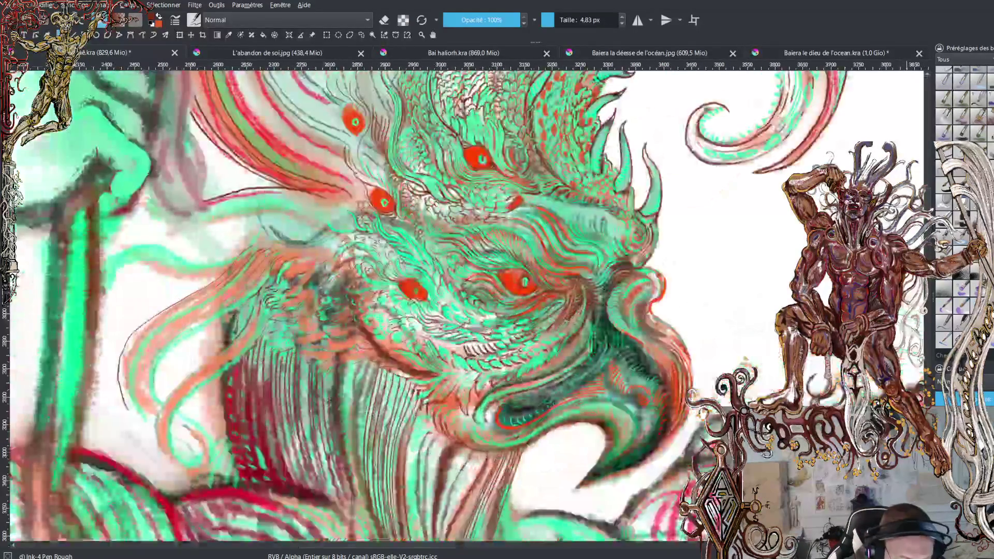
scroll(458, 308, "up", 2)
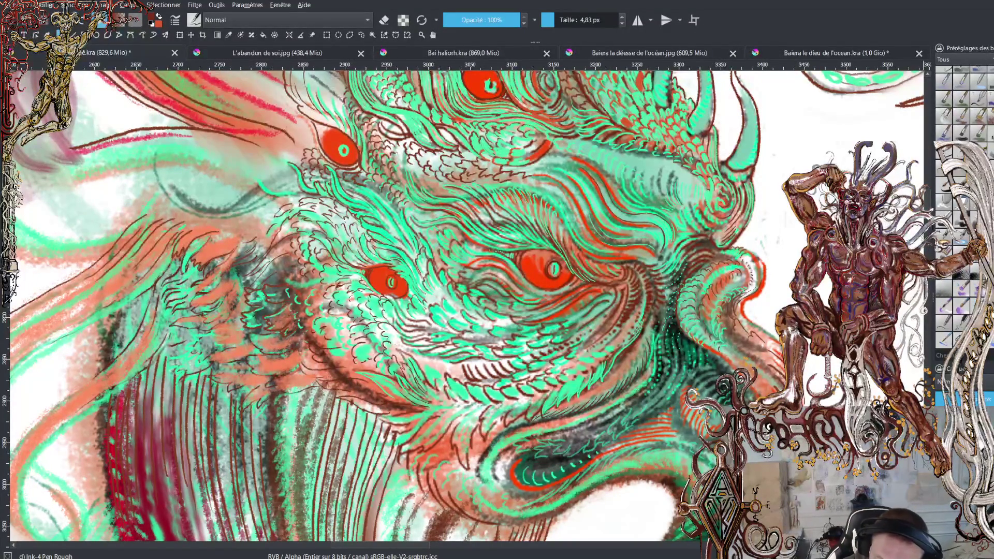
scroll(930, 197, "up", 5)
scroll(930, 197, "up", 2)
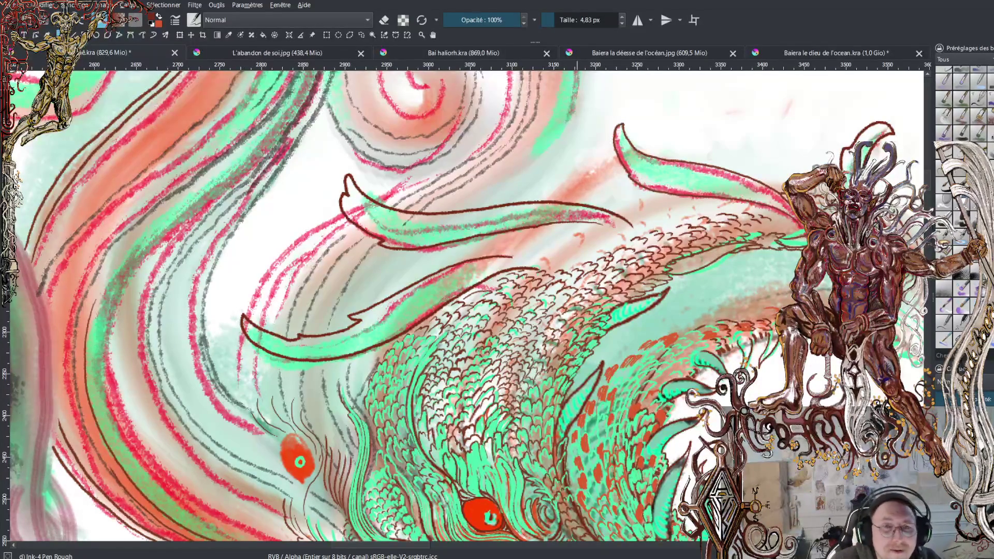
left_click(577, 90)
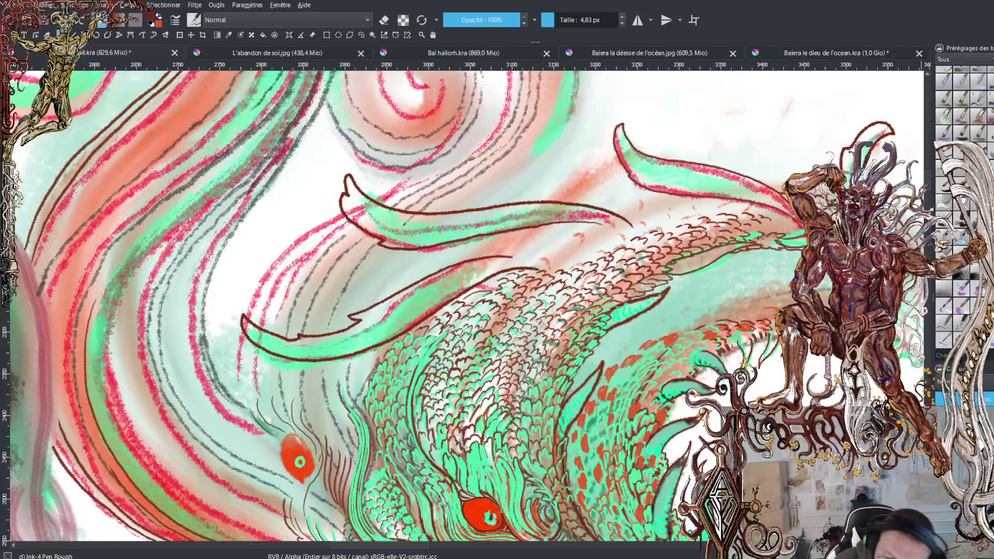
scroll(618, 378, "down", 5)
scroll(619, 378, "up", 2)
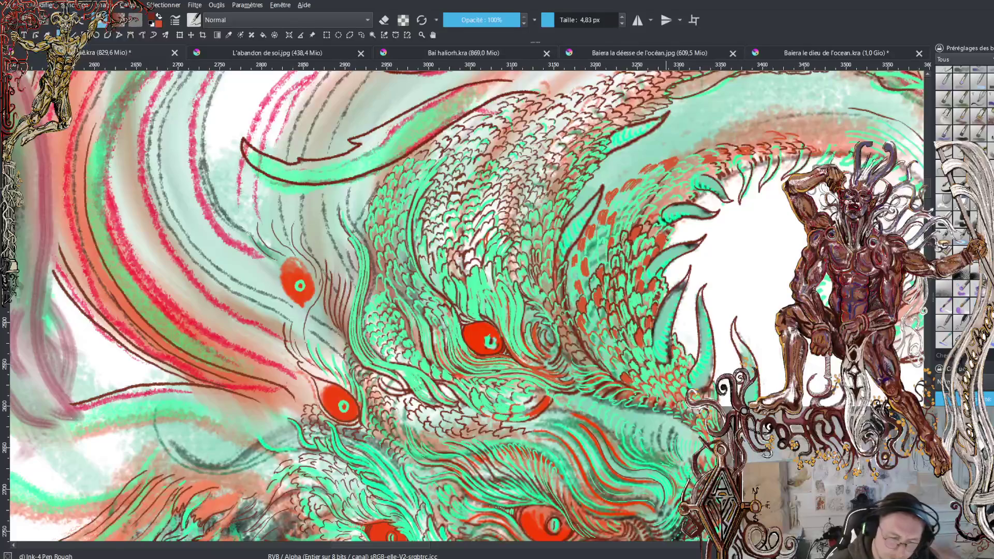
key("minus")
key("minus")
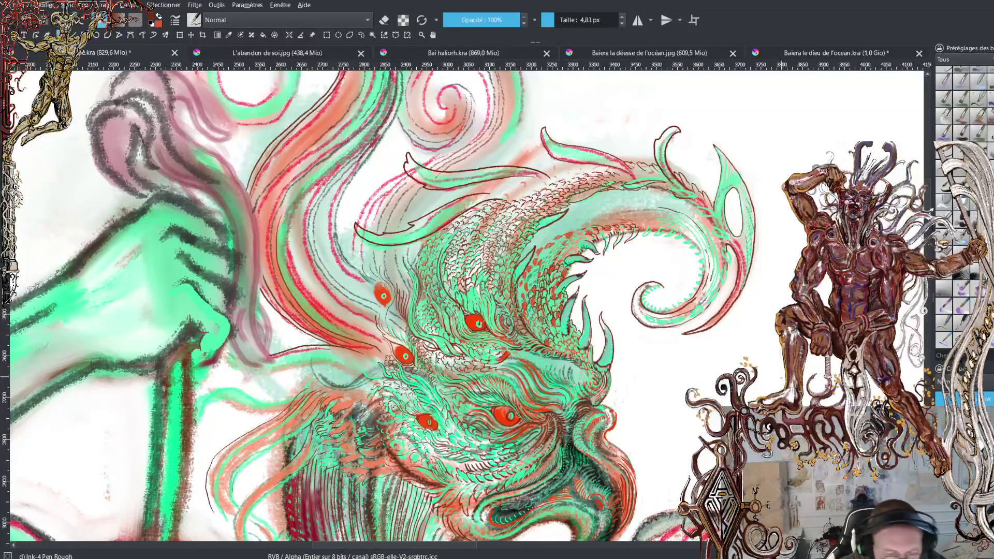
key("minus")
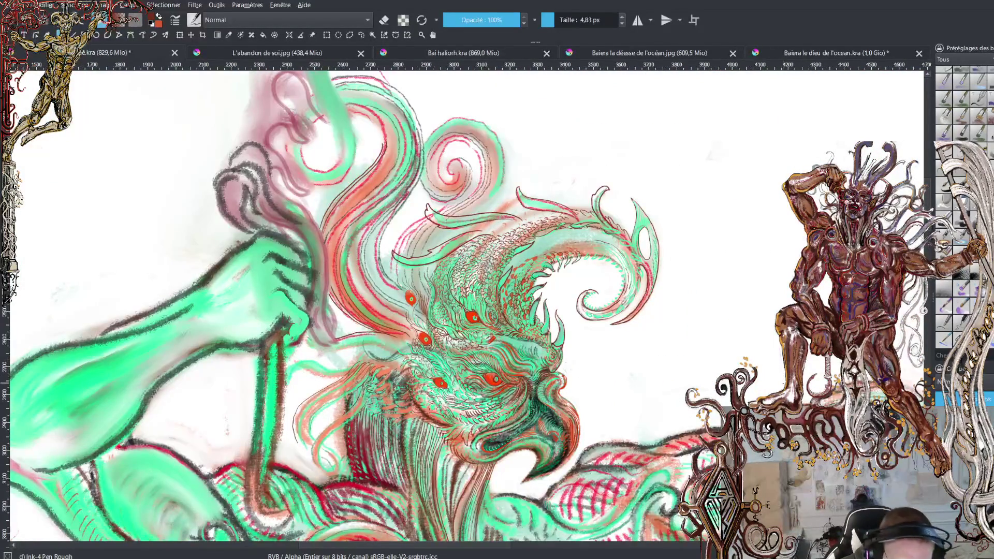
key("minus")
key("minus")
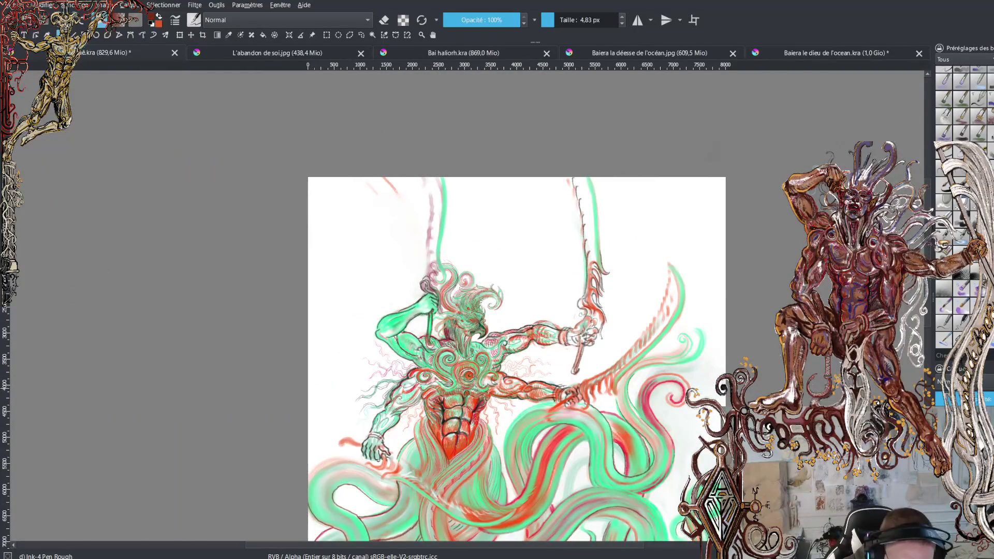
key("plus")
key("plus")
key("plus")
key("plus")
key("plus")
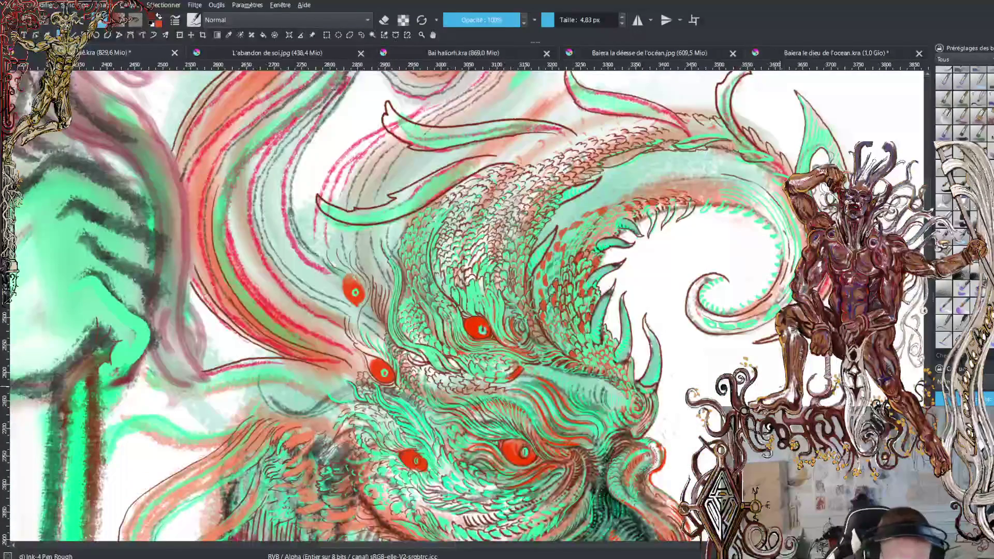
key("plus")
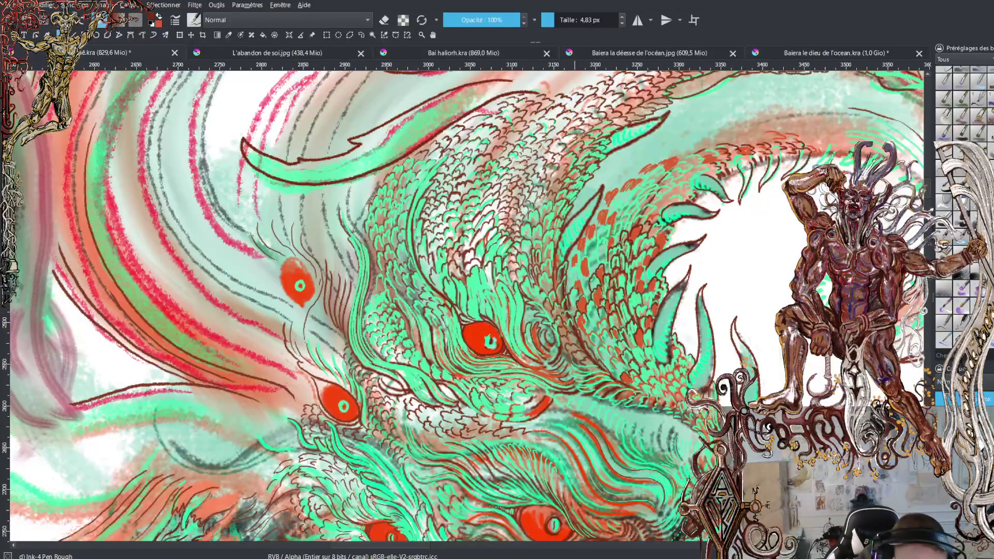
Ink five short dark hatch strokes across the upper head scales, then zoom out one step
mouse_move(573, 269)
left_mouse_down()
mouse_move(661, 202)
mouse_move(680, 203)
left_mouse_up()
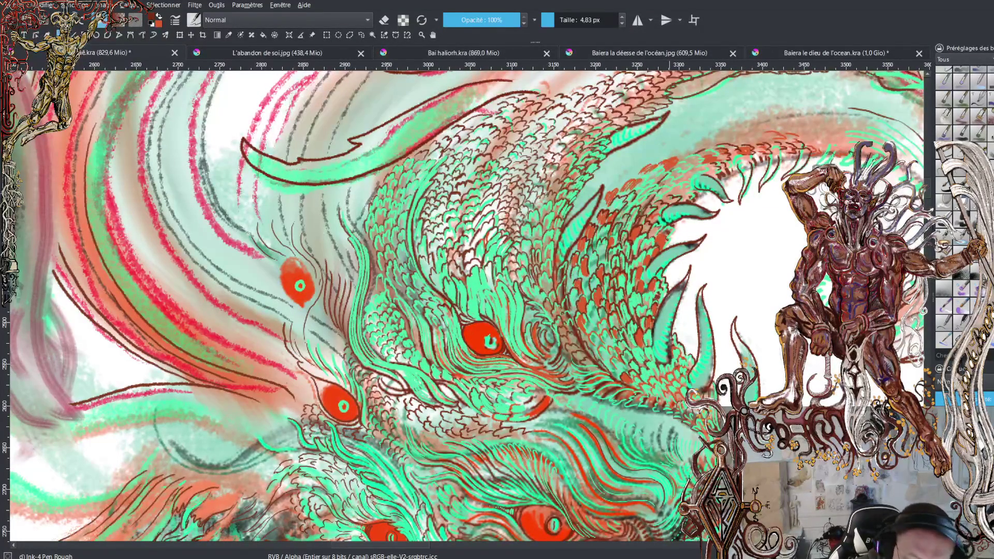
mouse_move(639, 193)
left_mouse_down()
mouse_move(651, 196)
mouse_move(642, 206)
mouse_move(668, 201)
mouse_move(667, 185)
mouse_move(686, 189)
mouse_move(703, 169)
left_mouse_up()
left_click_drag(696, 179, 712, 167)
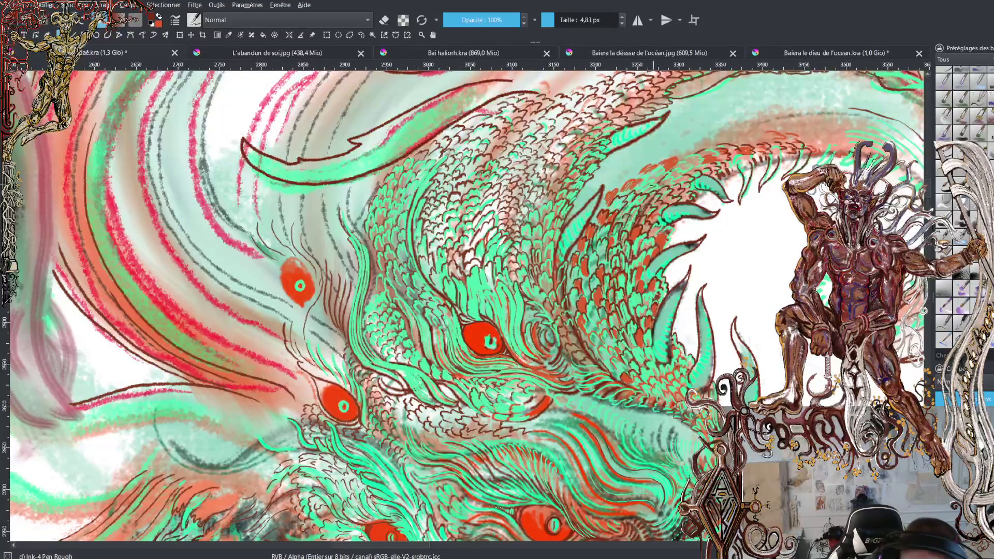
mouse_move(645, 185)
left_mouse_down()
mouse_move(690, 173)
mouse_move(692, 163)
left_mouse_up()
mouse_move(688, 169)
left_mouse_down()
mouse_move(697, 166)
mouse_move(689, 156)
mouse_move(721, 153)
left_mouse_up()
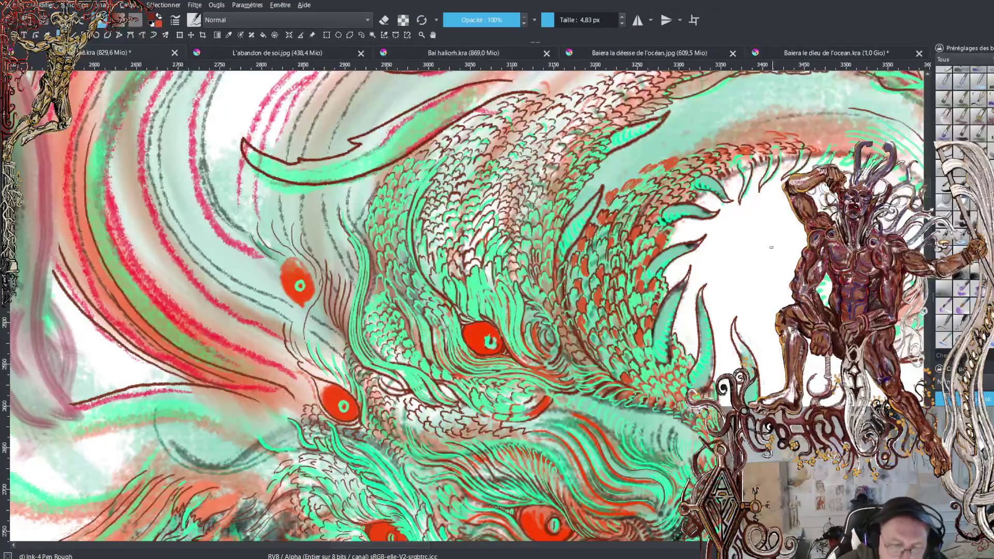
key("minus")
key("minus")
key("minus")
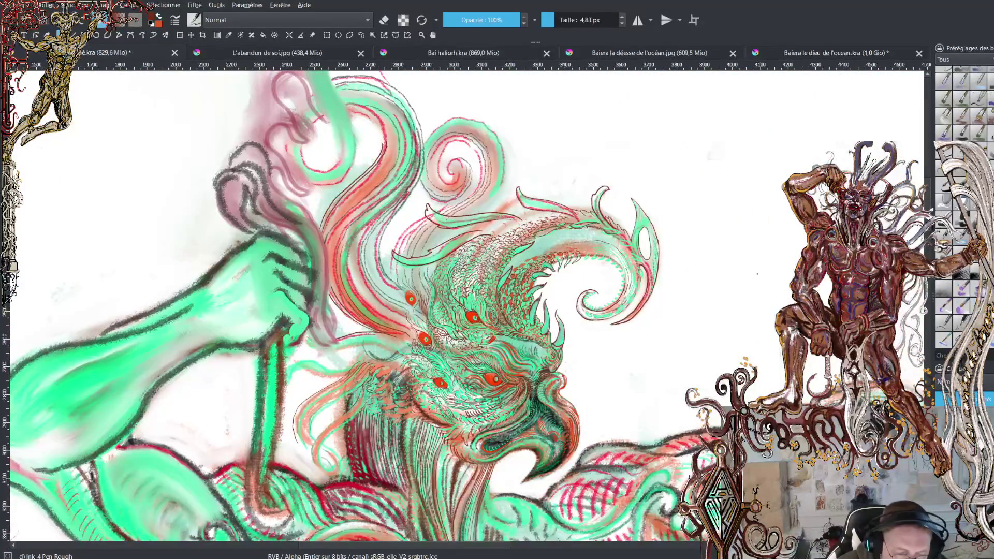
Open and dismiss the pop-up palette, then zoom out to show the head and staff hand
right_click(706, 274)
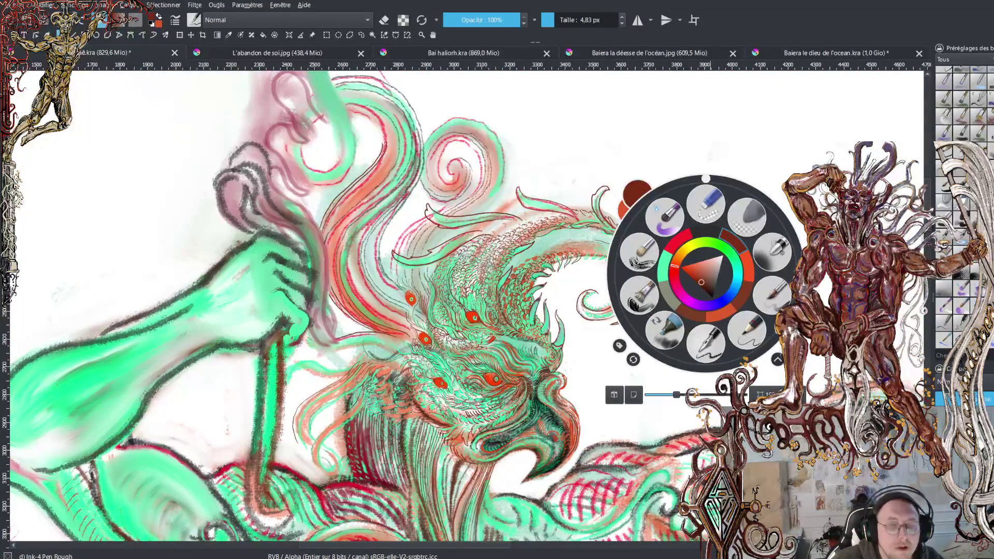
left_click(696, 173)
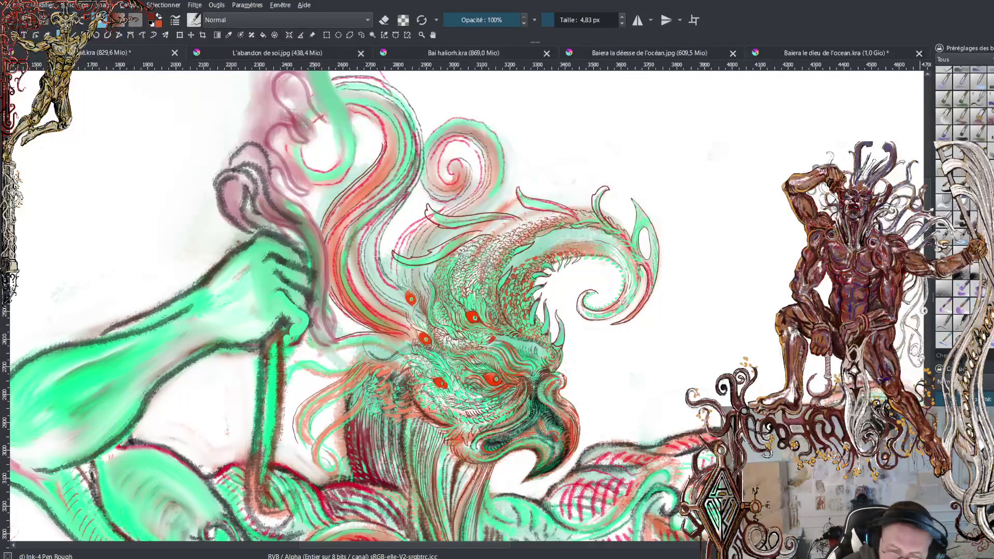
scroll(466, 306, "down", 5)
Zoom out to the full tentacled warrior, then zoom back in on the dragon head's eyes
scroll(465, 305, "down", 5)
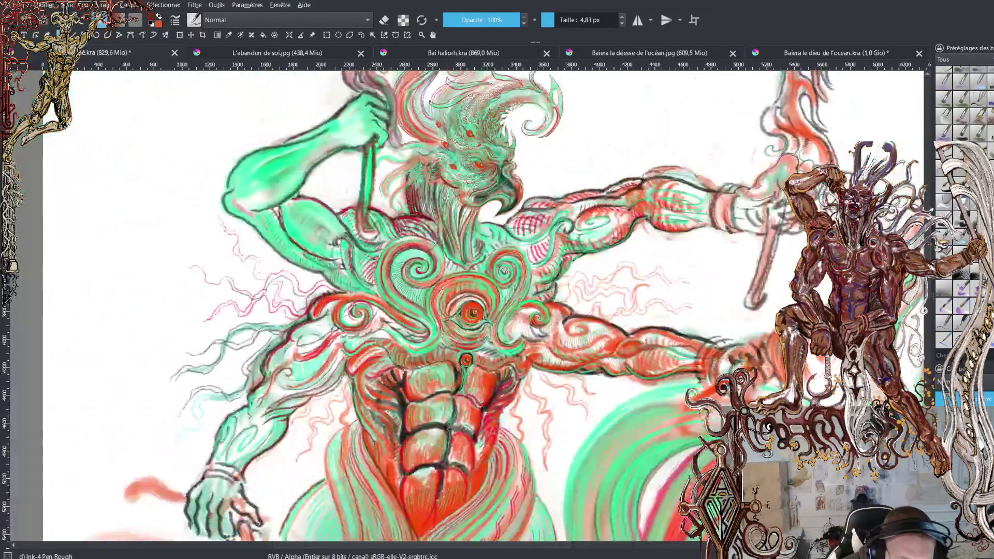
scroll(466, 305, "down", 3)
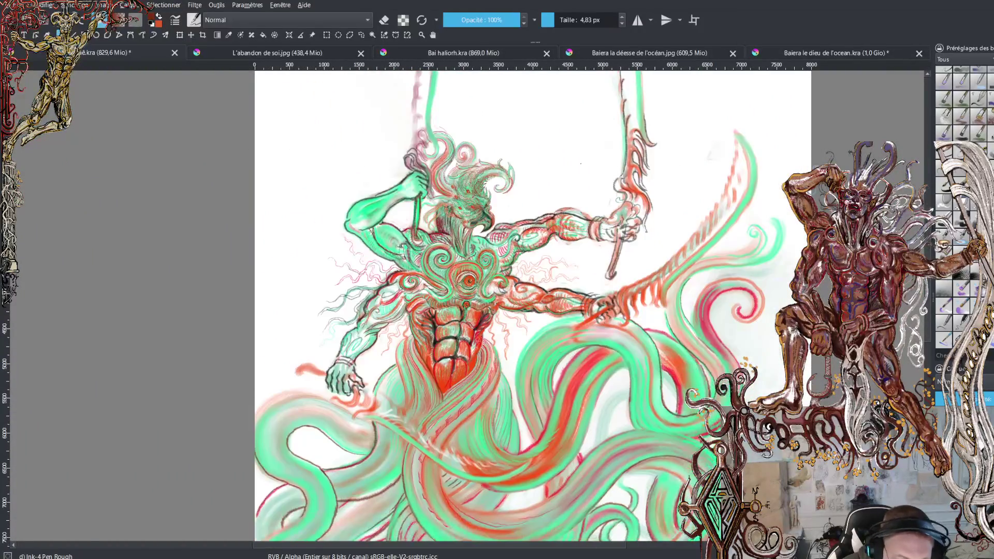
scroll(455, 243, "up", 10)
scroll(455, 306, "up", 3)
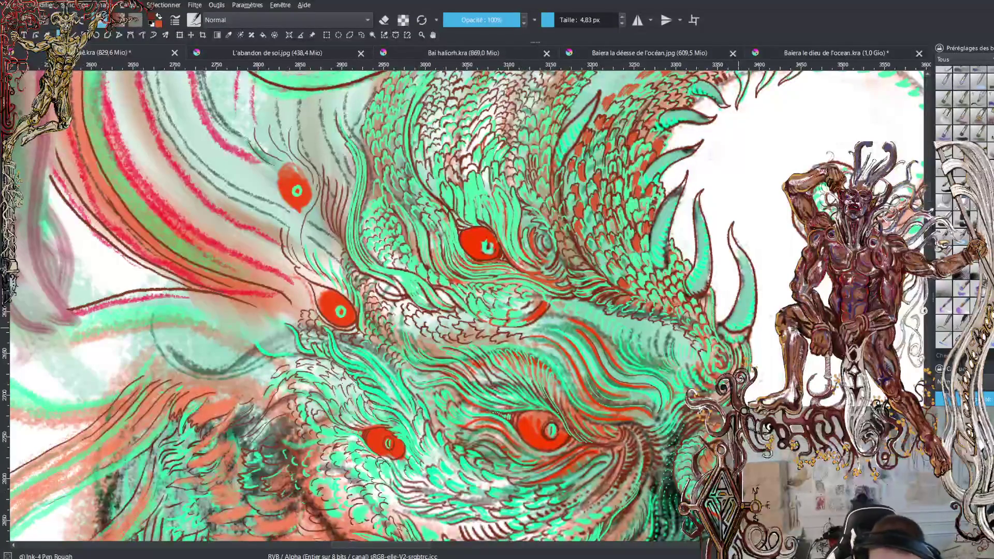
Zoom out one step to see more of the dragon head
key("minus")
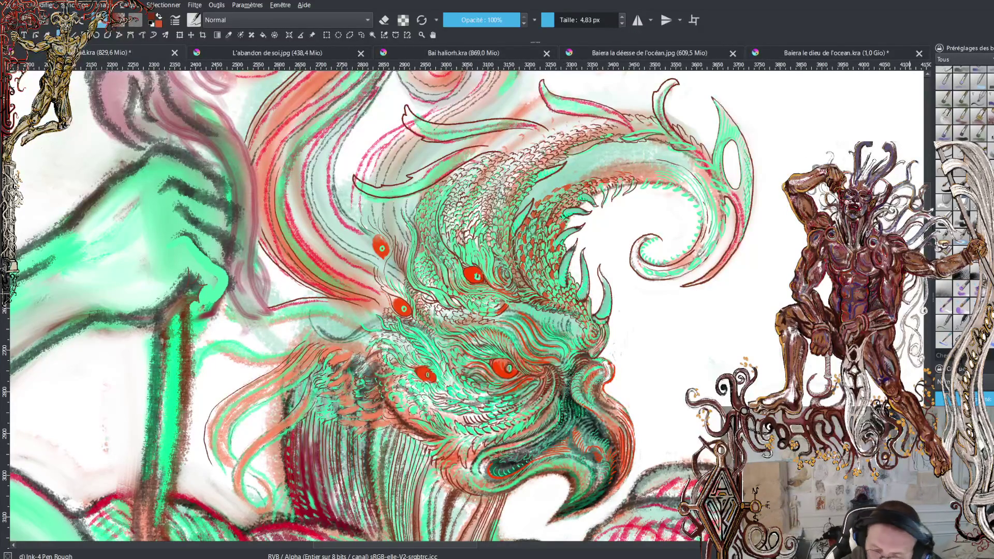
Zoom in on the red eye and ink its lower lid, upper-right iris edge and upper-left marks
scroll(466, 305, "down", 10)
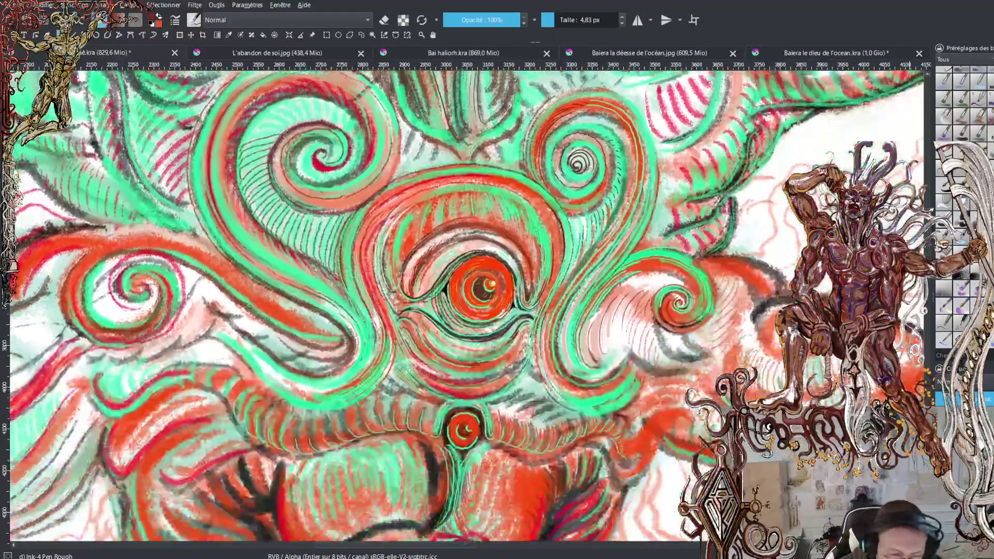
scroll(465, 305, "down", 1)
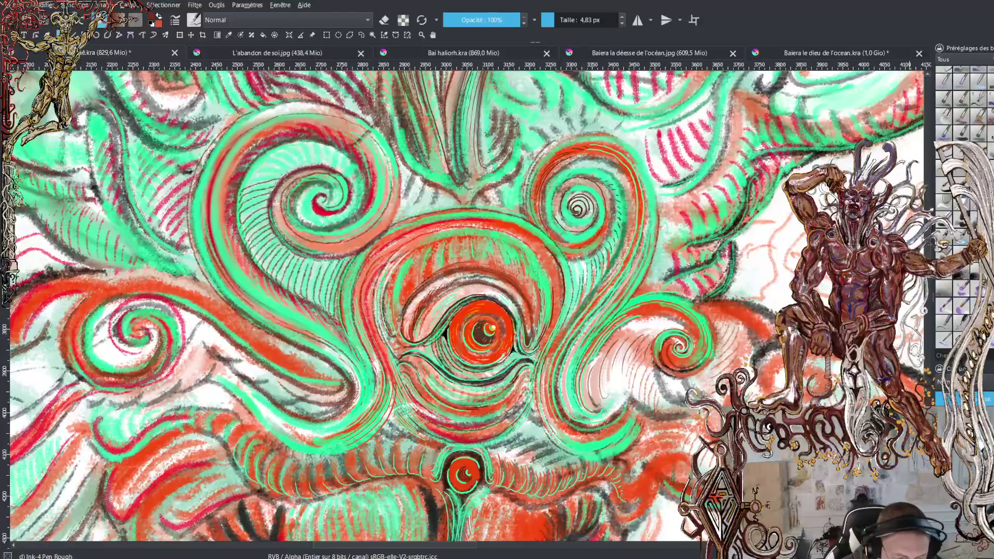
key("plus")
key("plus")
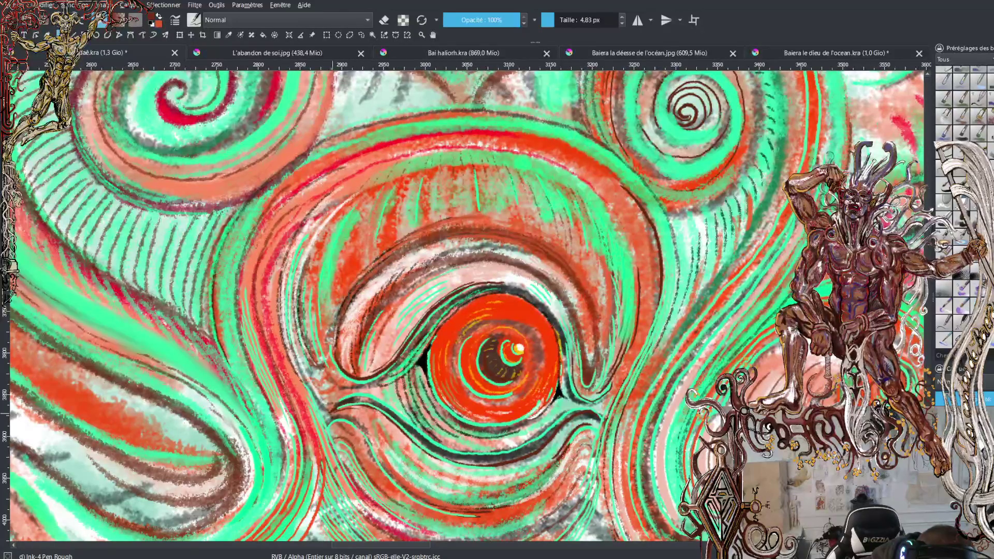
mouse_move(389, 422)
left_mouse_down()
mouse_move(435, 463)
mouse_move(491, 477)
mouse_move(532, 463)
mouse_move(566, 427)
left_mouse_up()
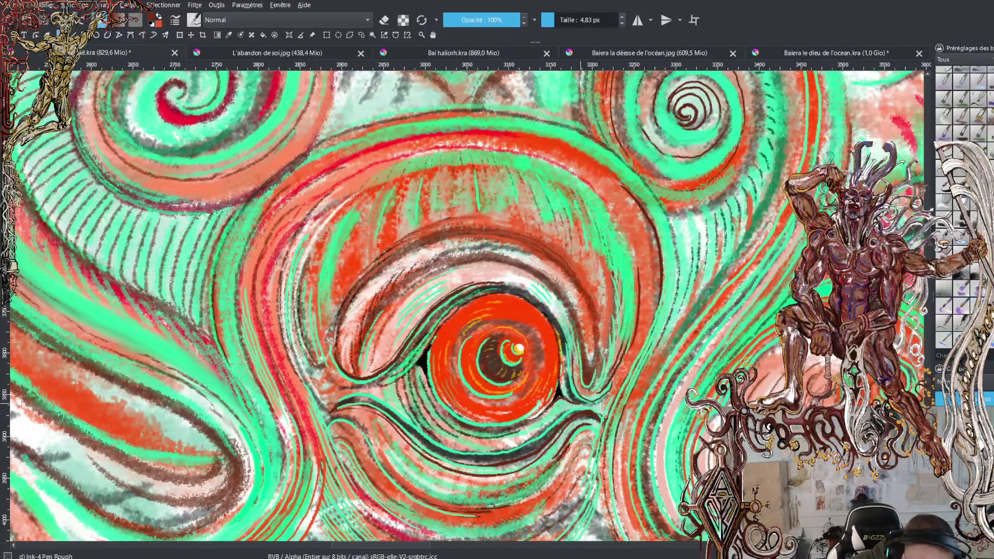
mouse_move(517, 430)
left_mouse_down()
mouse_move(453, 423)
mouse_move(422, 372)
mouse_move(383, 378)
mouse_move(488, 292)
left_mouse_up()
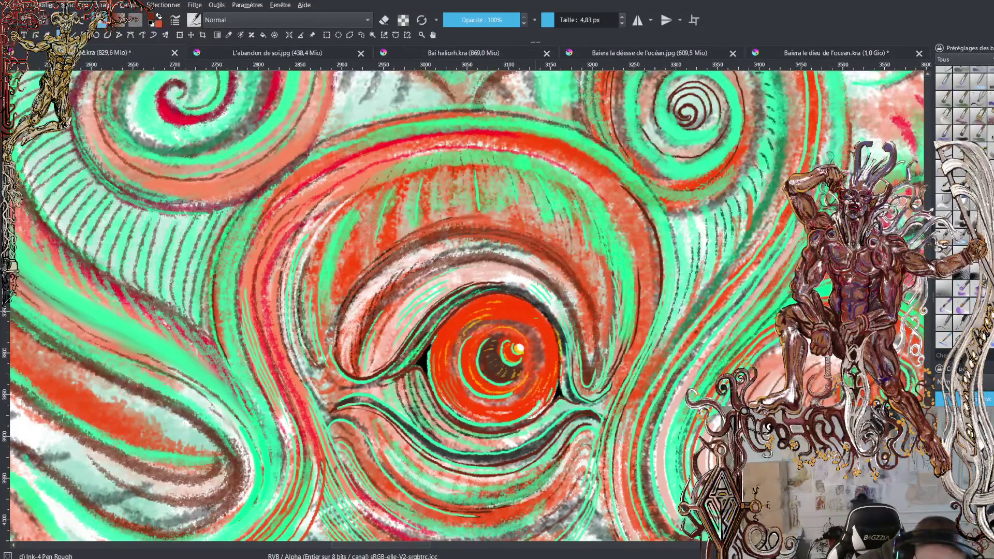
mouse_move(538, 308)
left_mouse_down()
mouse_move(558, 344)
mouse_move(565, 398)
mouse_move(580, 403)
left_mouse_up()
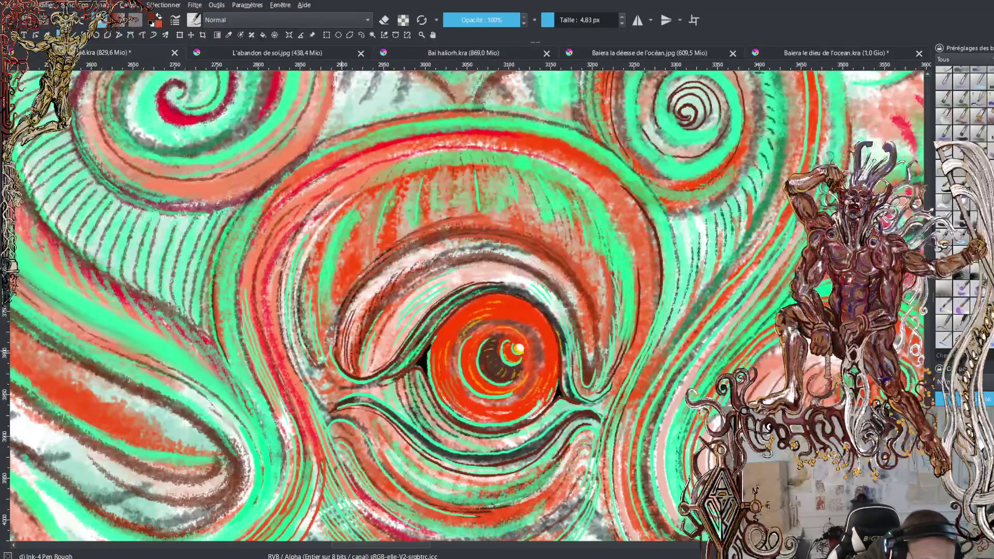
mouse_move(371, 278)
left_mouse_down()
mouse_move(362, 290)
mouse_move(381, 270)
left_mouse_up()
Add a dark mark, two upper-left eyelid lines, and a thin line right of the eye
left_click_drag(420, 245, 407, 252)
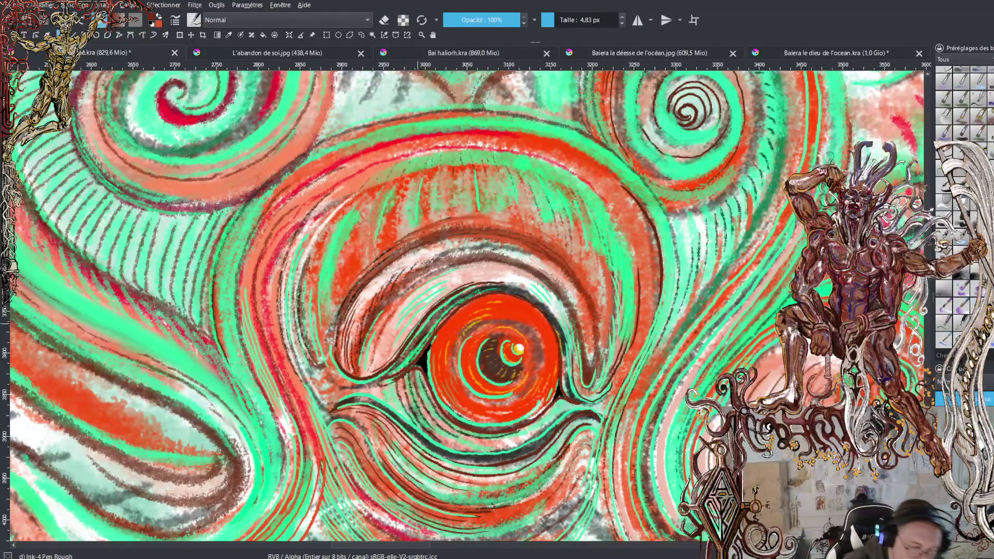
left_click_drag(383, 359, 461, 283)
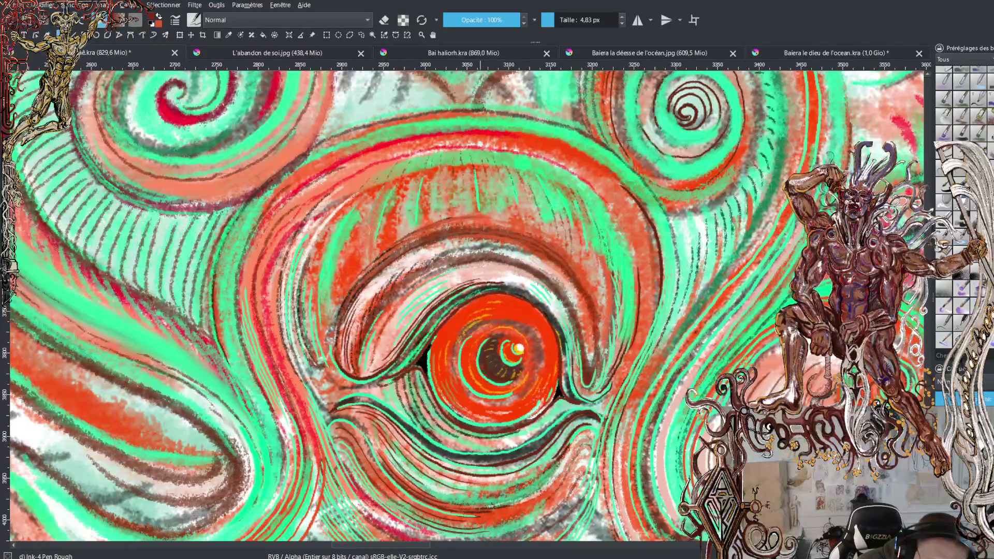
mouse_move(393, 345)
left_mouse_down()
mouse_move(428, 302)
mouse_move(471, 277)
left_mouse_up()
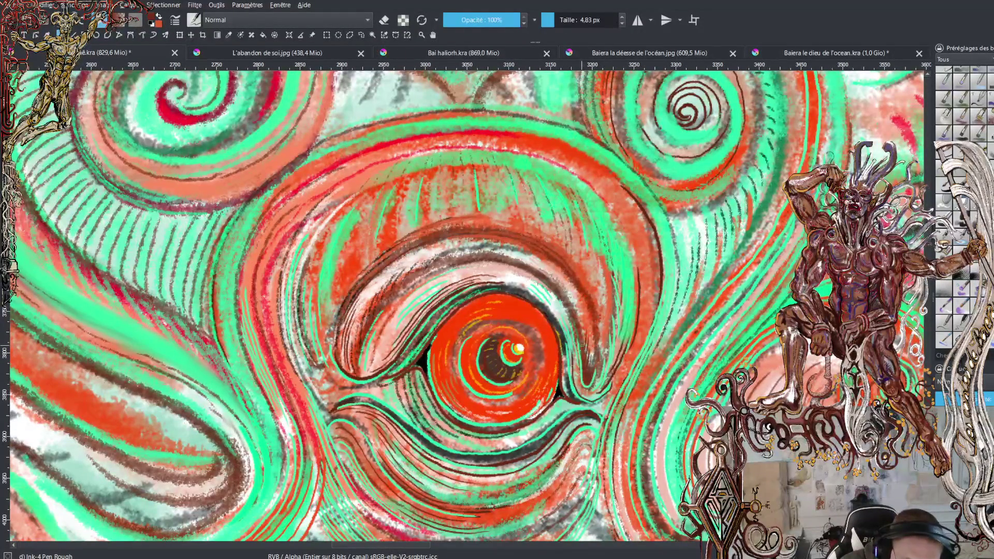
left_click_drag(581, 325, 553, 276)
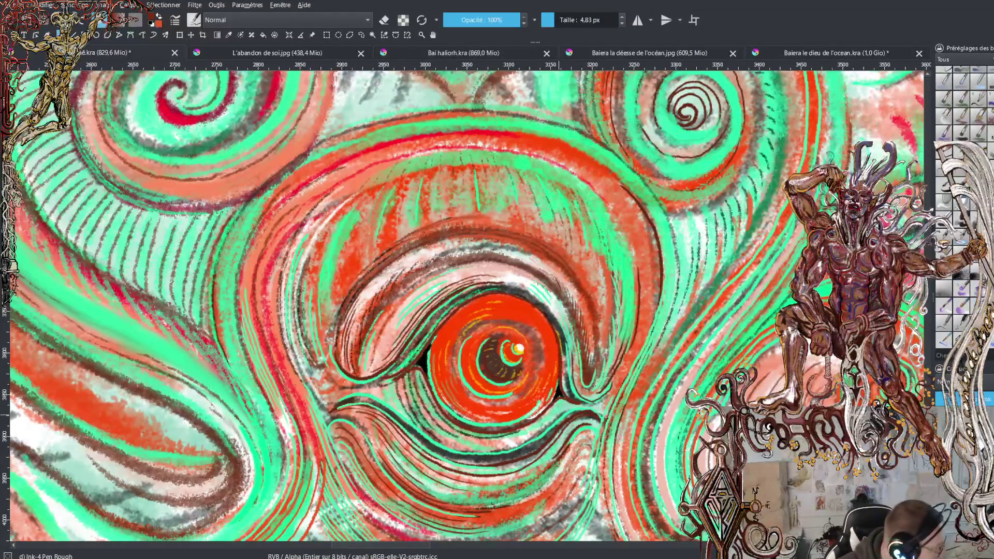
Zoom out to the whole warrior figure, then back in on the central eye
key("minus")
key("minus")
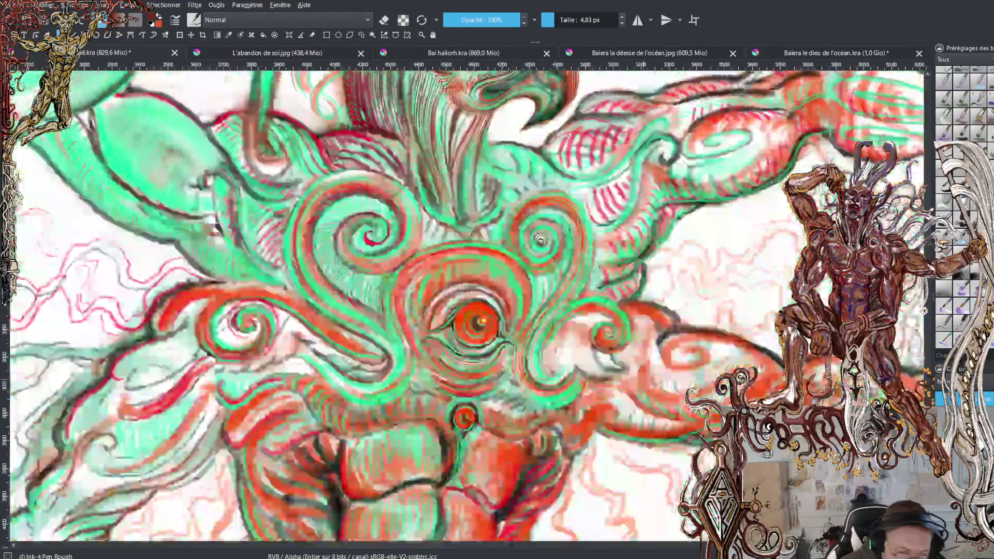
key("minus")
key("minus")
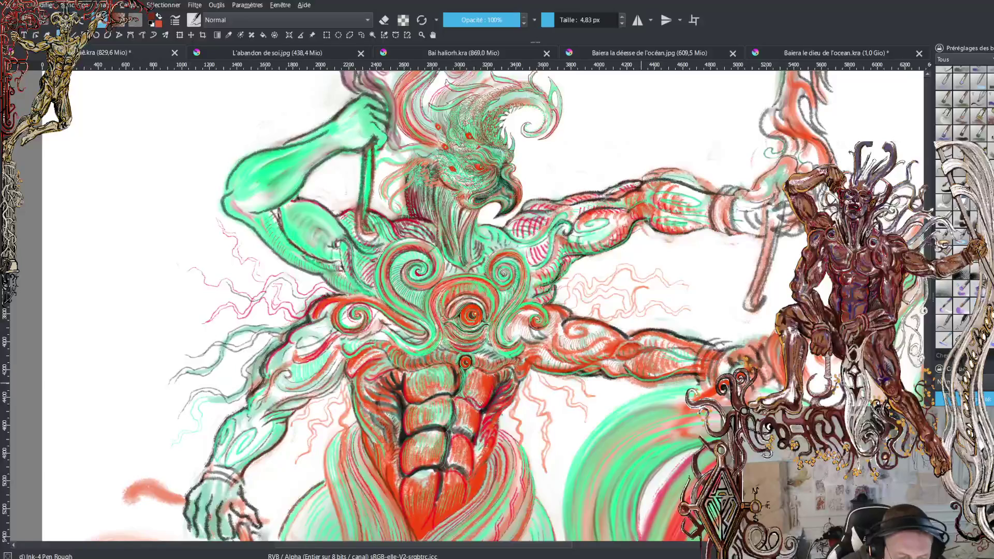
key("minus")
key("minus")
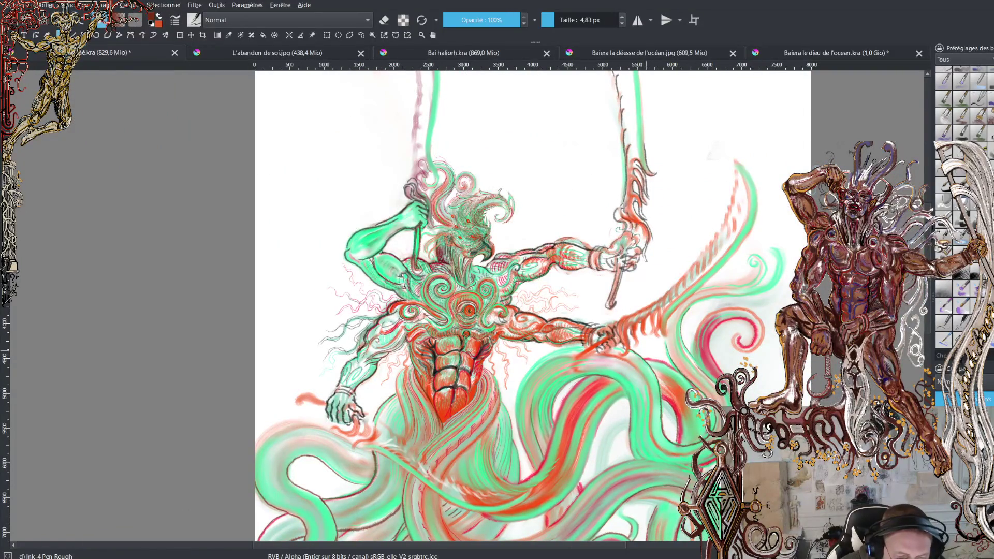
key("plus")
key("plus")
key("plus")
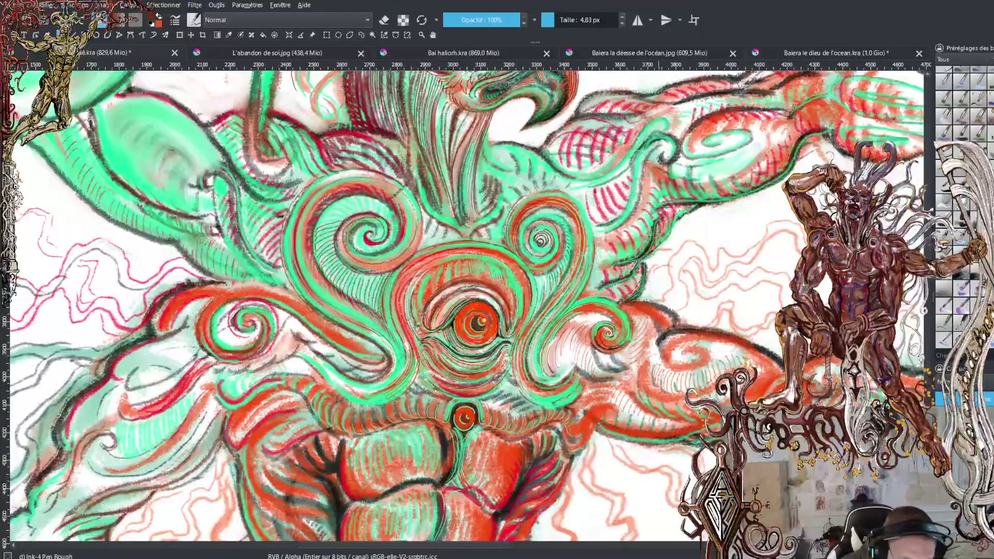
scroll(466, 305, "up", 1)
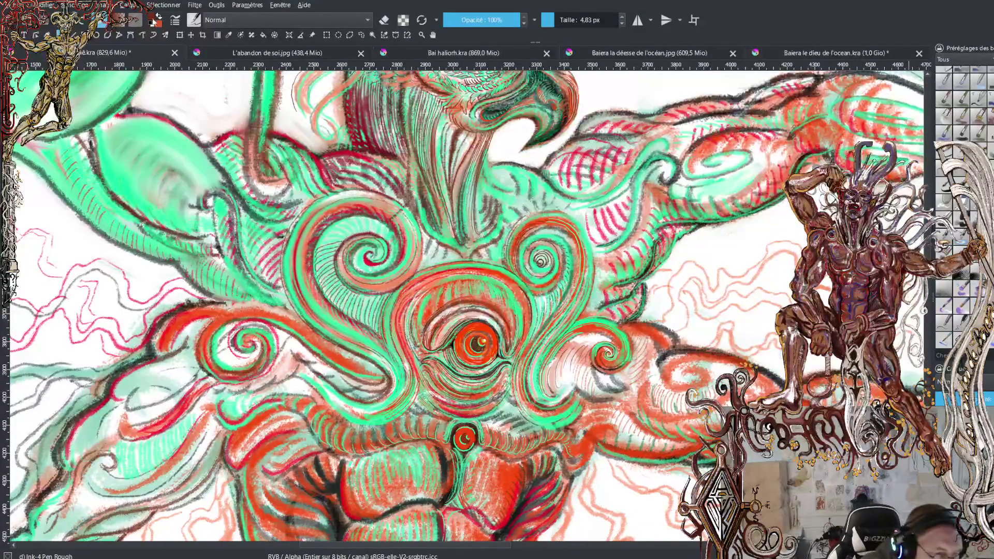
Sample crimson red from the drawing as the painting colour and zoom closer on the eye
left_click(152, 21)
left_click(635, 401)
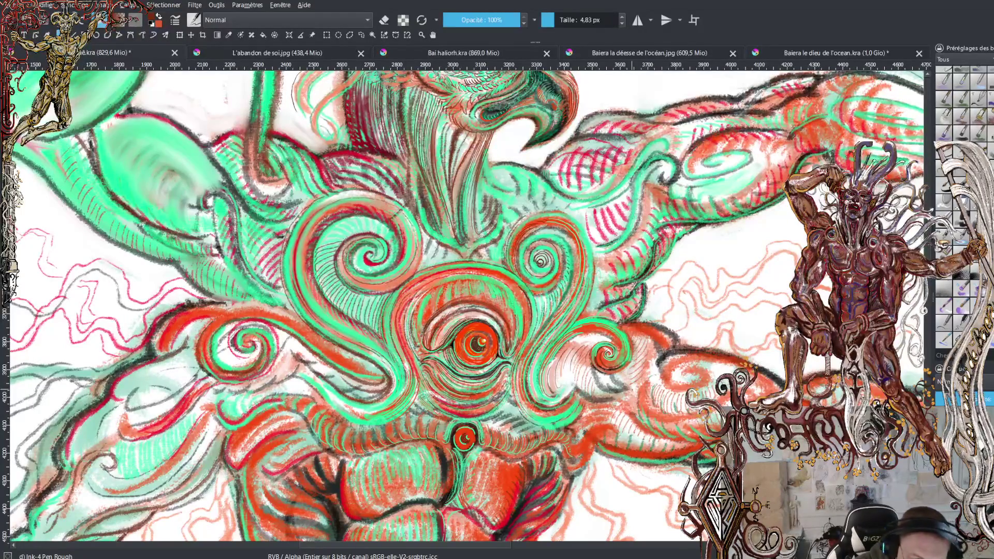
left_click(673, 223, "ctrl")
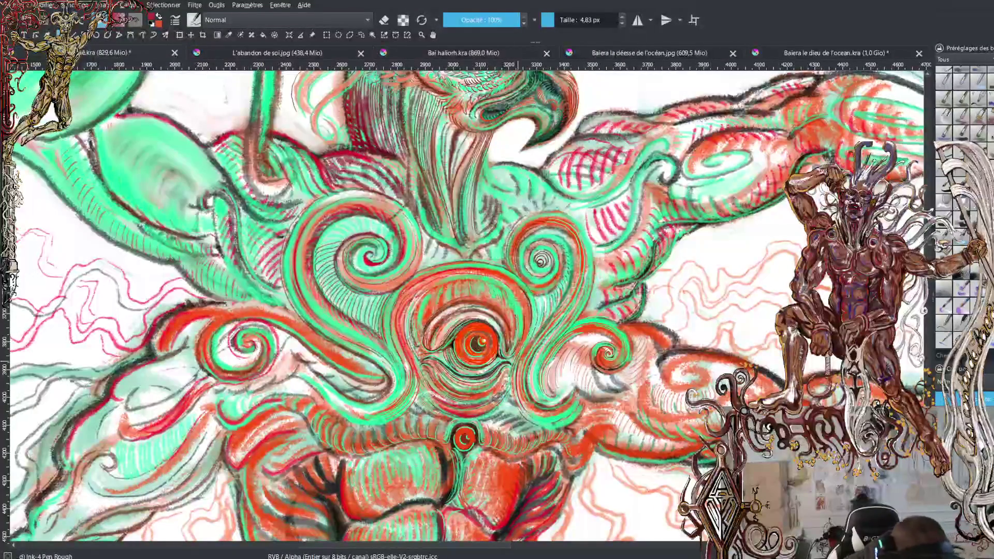
key("plus")
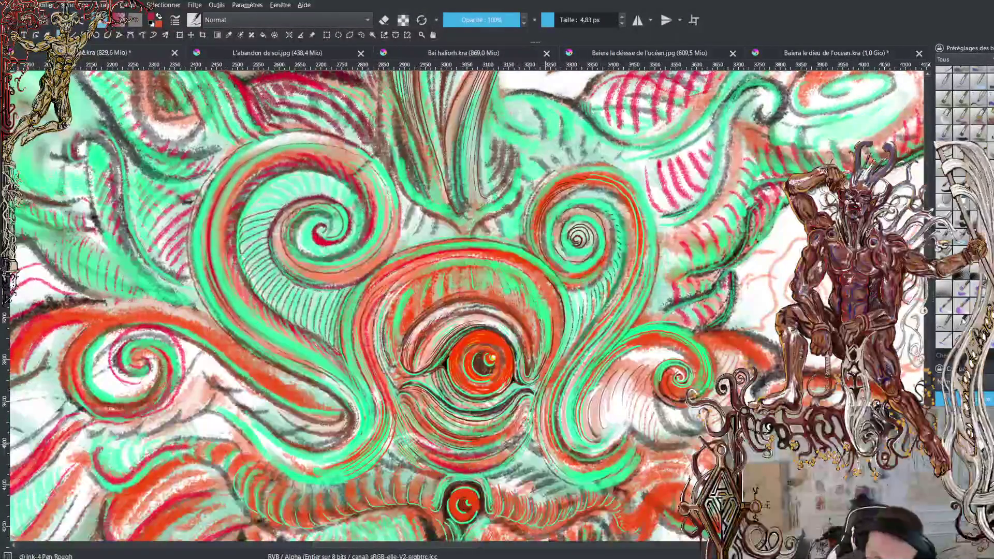
Switch to 'i) WaterC Basic Lines-Wet-Pattern' and draw dark lines along the right spiral's edge
left_click(955, 335)
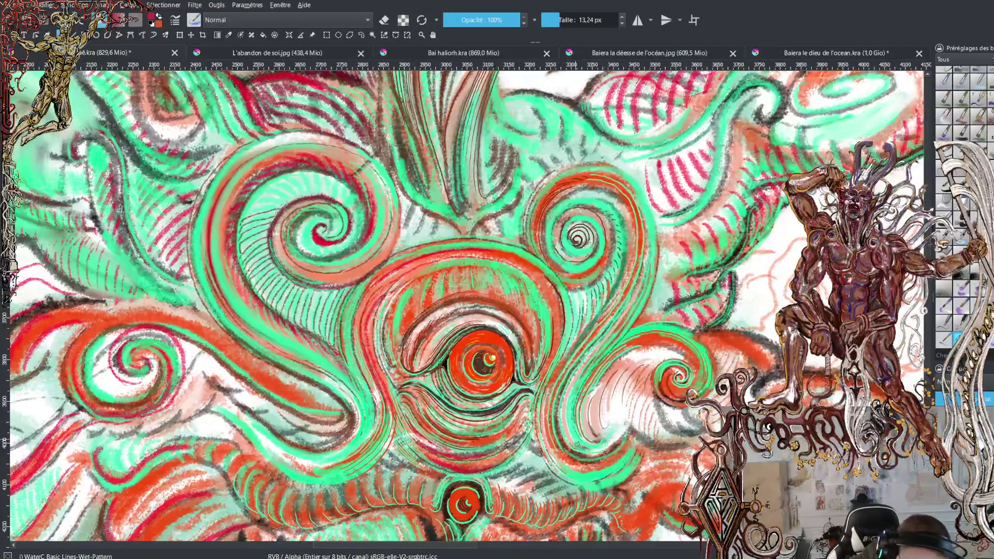
mouse_move(573, 440)
left_mouse_down()
mouse_move(566, 414)
mouse_move(584, 365)
mouse_move(644, 283)
mouse_move(647, 213)
mouse_move(626, 179)
mouse_move(588, 167)
mouse_move(552, 181)
mouse_move(526, 217)
left_mouse_up()
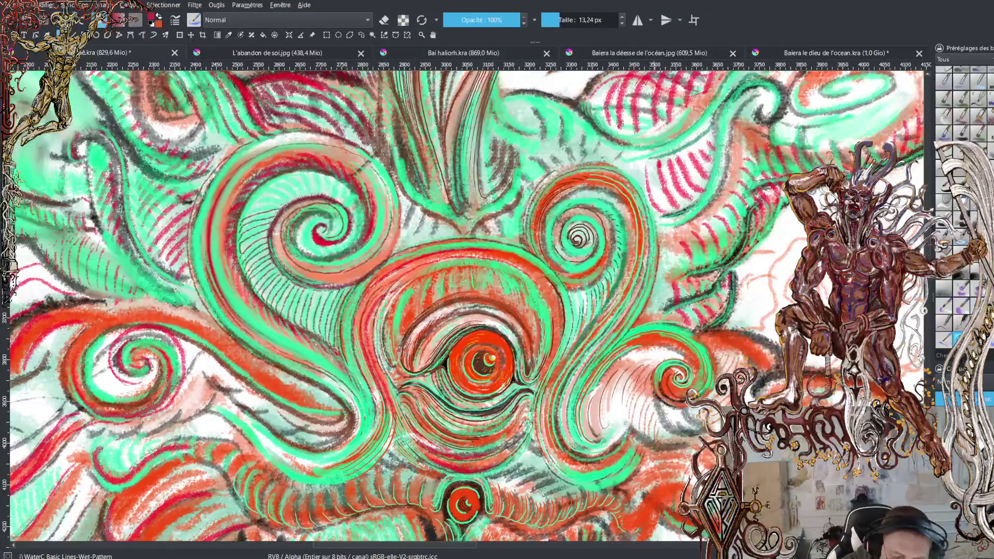
left_click_drag(650, 206, 659, 239)
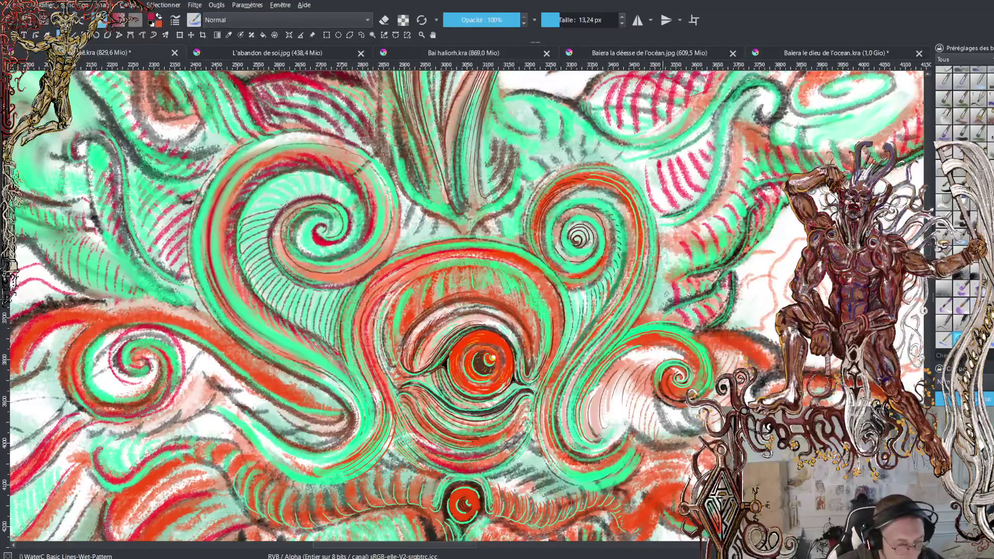
mouse_move(655, 301)
left_mouse_down()
mouse_move(716, 256)
mouse_move(695, 257)
mouse_move(722, 231)
left_mouse_up()
Hatch a series of short dark strokes up and to the right of the right spiral
left_click_drag(680, 260, 724, 213)
left_click_drag(695, 225, 728, 206)
mouse_move(700, 219)
left_mouse_down()
mouse_move(744, 194)
mouse_move(750, 177)
left_mouse_up()
mouse_move(734, 180)
left_mouse_down()
mouse_move(752, 174)
mouse_move(749, 156)
left_mouse_up()
left_click_drag(736, 162, 751, 147)
left_click_drag(736, 153, 745, 144)
left_click_drag(673, 110, 694, 93)
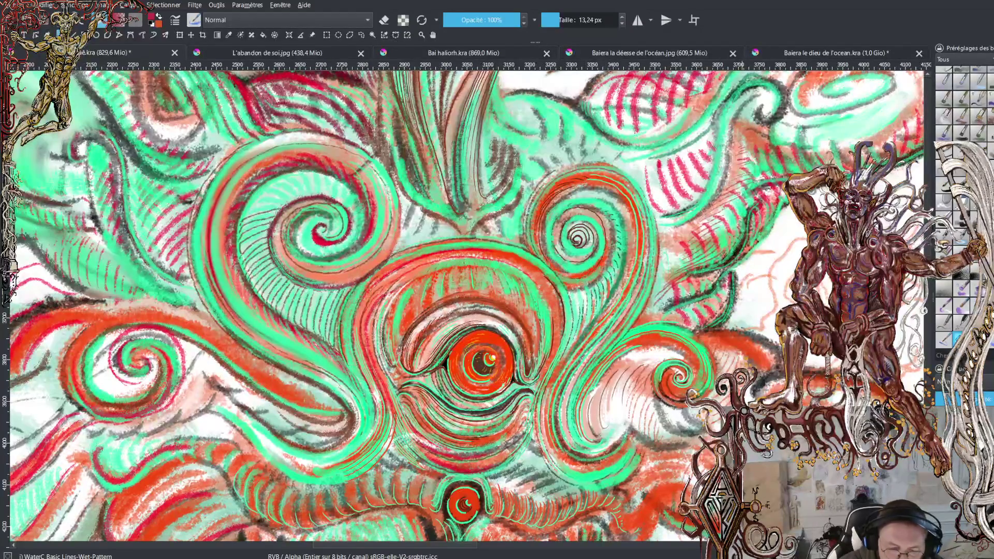
mouse_move(746, 161)
left_mouse_down()
mouse_move(756, 150)
mouse_move(803, 164)
left_mouse_up()
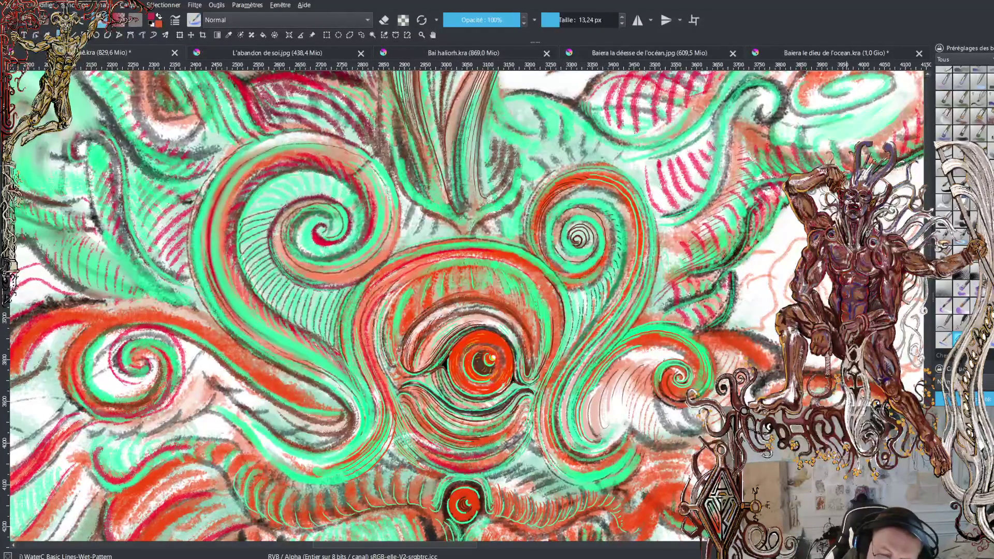
left_click_drag(863, 163, 877, 156)
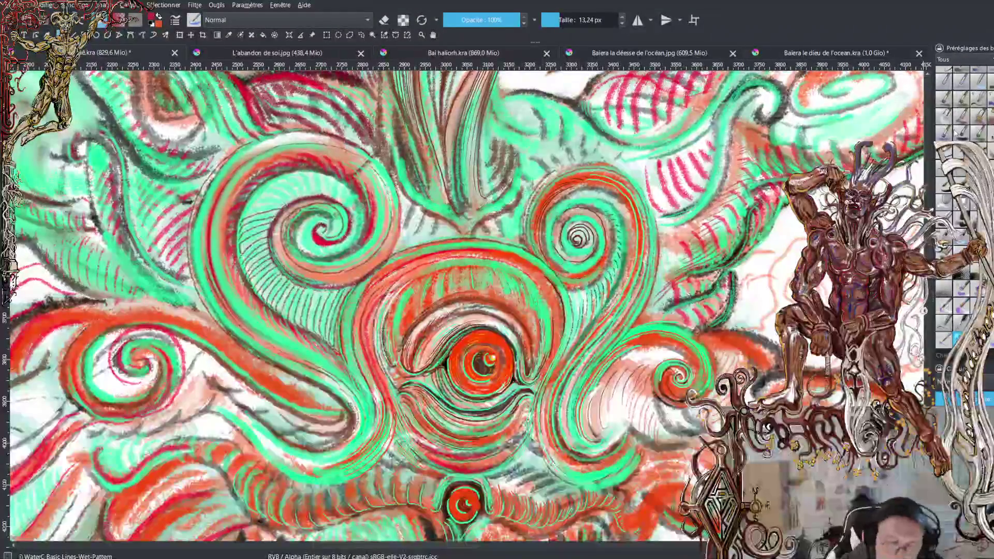
scroll(466, 305, "up", 3)
Scroll up until the red-eyed beaked head and hatched green neck show above the spirals
scroll(466, 306, "up", 3)
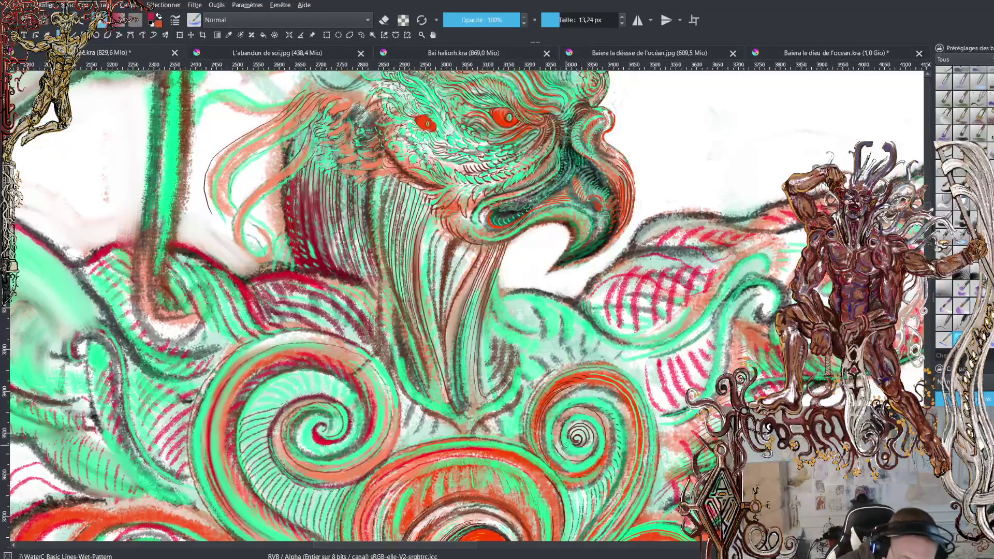
left_click(322, 441, "ctrl")
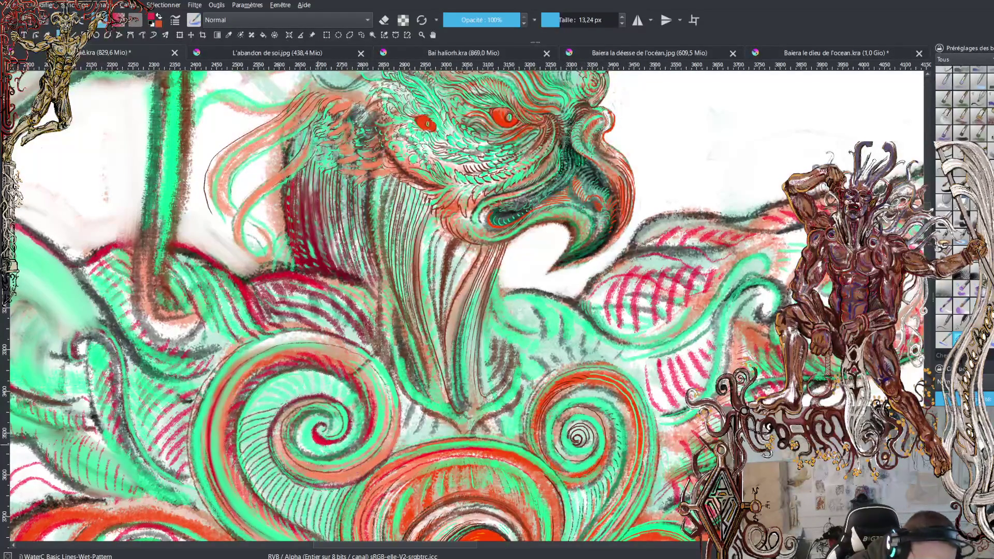
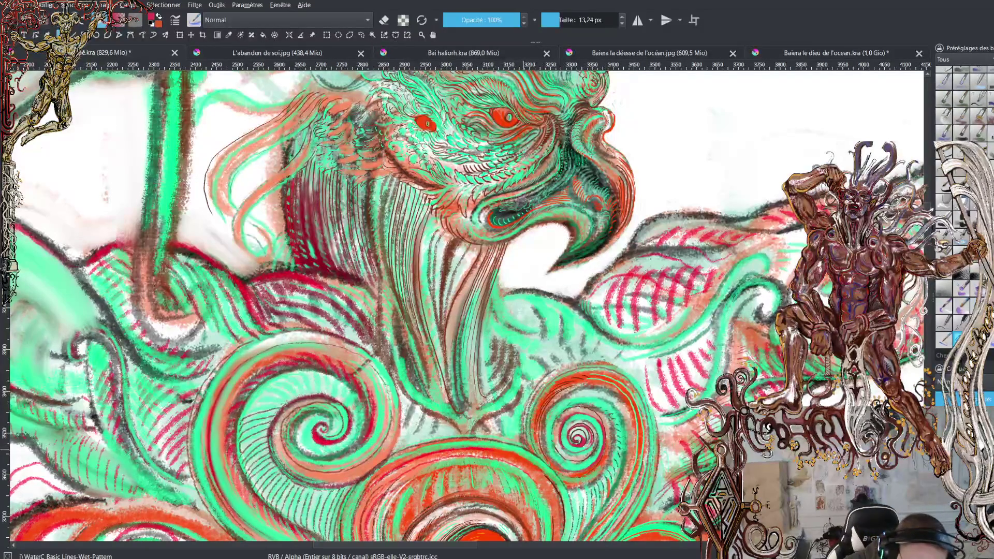
Hatch short dark strokes along the upper-left and top edge of the right spiral
left_click_drag(533, 390, 524, 404)
left_click_drag(547, 372, 528, 405)
mouse_move(568, 361)
left_mouse_down()
mouse_move(551, 372)
mouse_move(560, 368)
left_mouse_up()
left_click_drag(584, 357, 577, 364)
left_click_drag(600, 357, 587, 361)
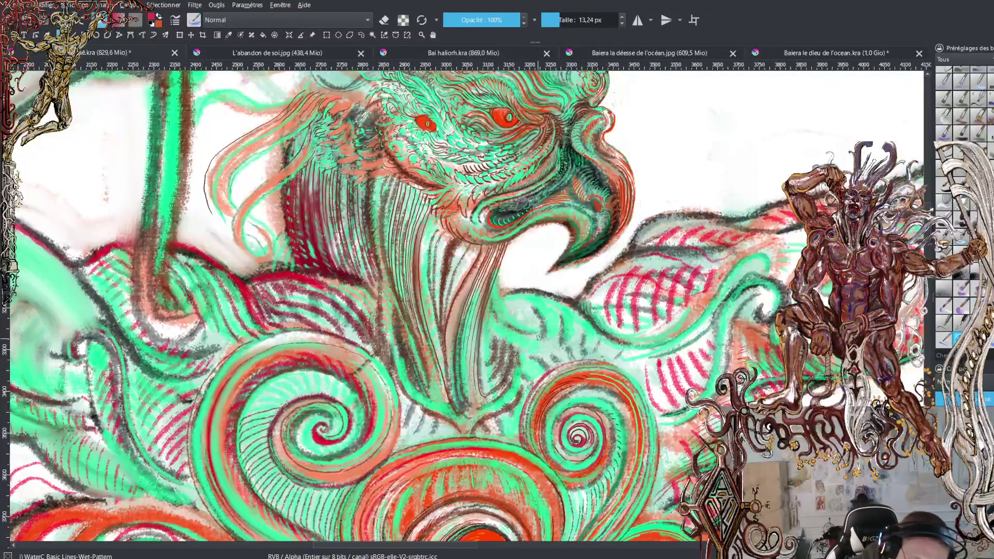
Draw a thin dark line down the beak, then hatch across the neck toward the right
mouse_move(500, 270)
left_mouse_down()
mouse_move(505, 320)
mouse_move(506, 312)
mouse_move(550, 339)
left_mouse_up()
mouse_move(546, 301)
left_mouse_down()
mouse_move(556, 334)
mouse_move(564, 318)
left_mouse_up()
mouse_move(562, 310)
left_mouse_down()
mouse_move(575, 355)
mouse_move(583, 330)
mouse_move(589, 355)
left_mouse_up()
mouse_move(585, 322)
left_mouse_down()
mouse_move(589, 359)
mouse_move(610, 361)
left_mouse_up()
mouse_move(605, 342)
left_mouse_down()
mouse_move(614, 361)
mouse_move(630, 360)
left_mouse_up()
mouse_move(622, 357)
left_mouse_down()
mouse_move(638, 365)
mouse_move(686, 356)
left_mouse_up()
mouse_move(687, 322)
left_mouse_down()
mouse_move(701, 339)
mouse_move(684, 352)
mouse_move(709, 336)
mouse_move(708, 344)
left_mouse_up()
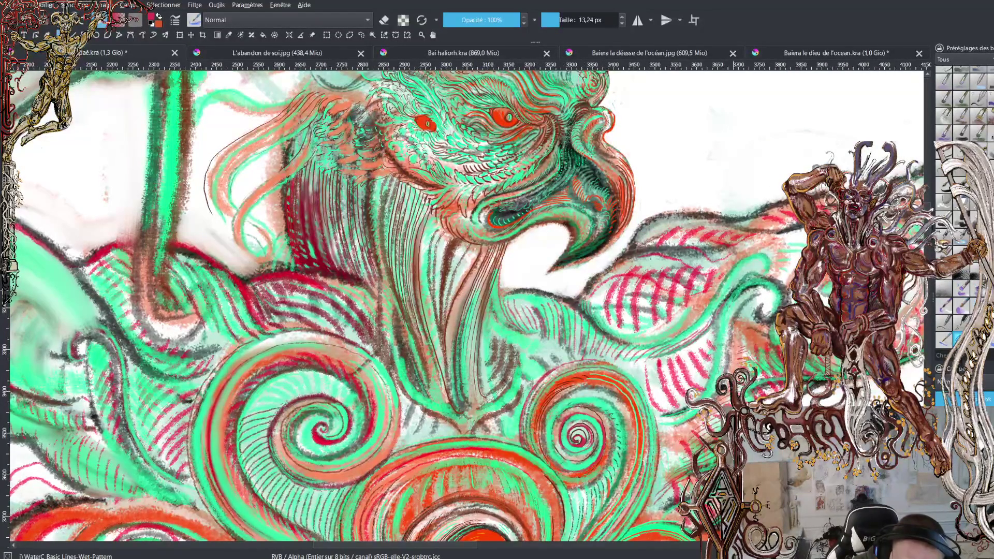
left_click_drag(714, 291, 725, 309)
mouse_move(729, 273)
left_mouse_down()
mouse_move(745, 293)
mouse_move(760, 273)
left_mouse_up()
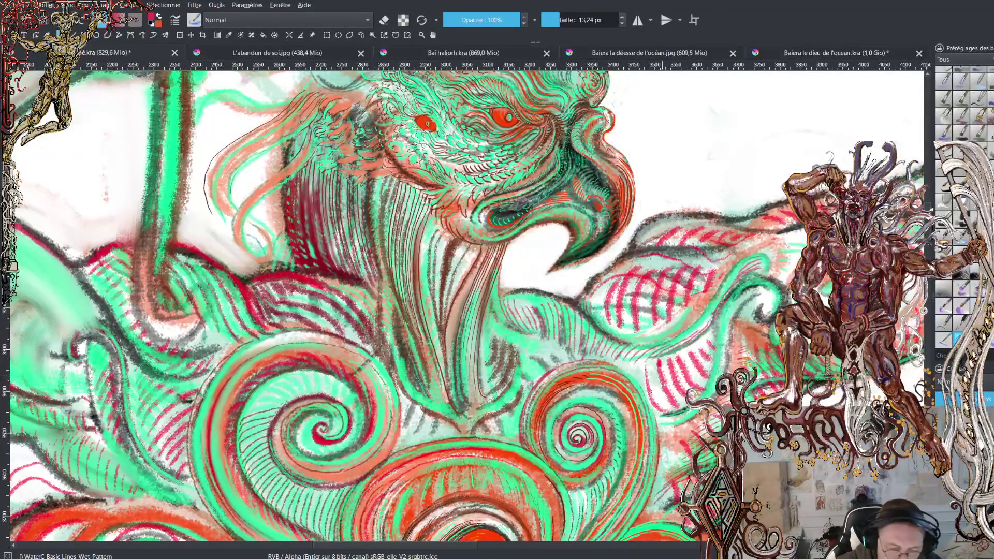
Paint two dark strokes on the neck and two dark lines down the beard
key("minus")
key("minus")
key("plus")
key("plus")
key("plus")
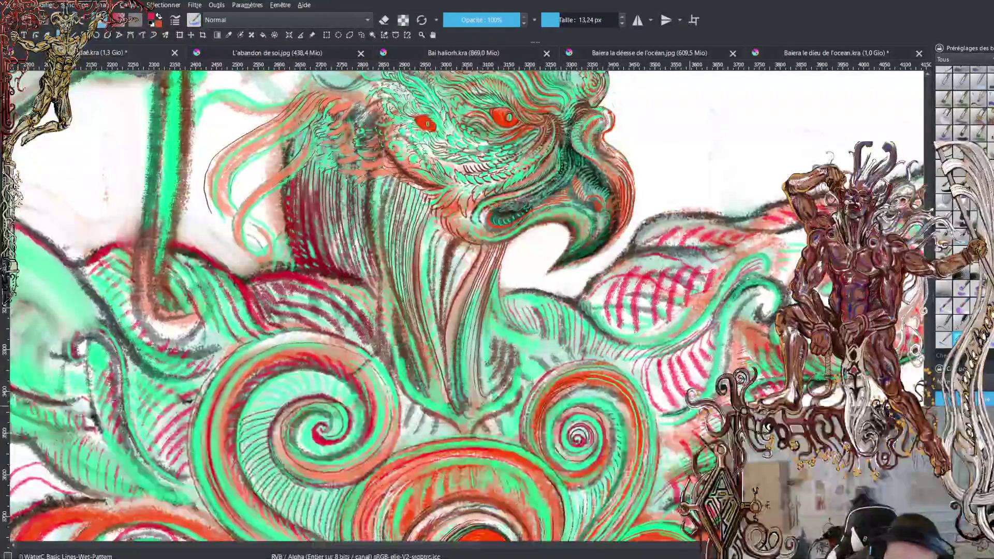
left_click_drag(715, 368, 721, 314)
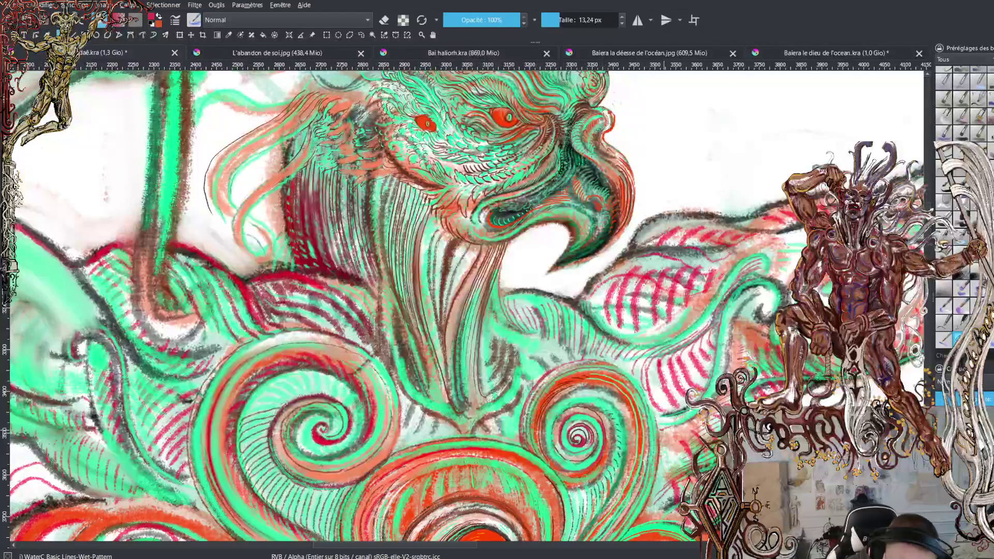
mouse_move(730, 358)
left_mouse_down()
mouse_move(734, 310)
mouse_move(750, 295)
mouse_move(770, 299)
left_mouse_up()
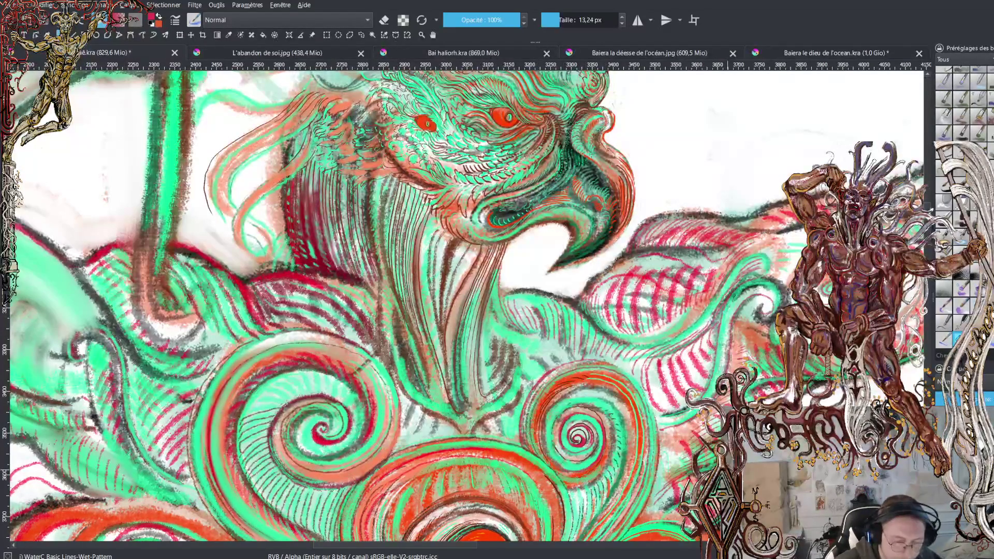
left_click_drag(505, 247, 507, 324)
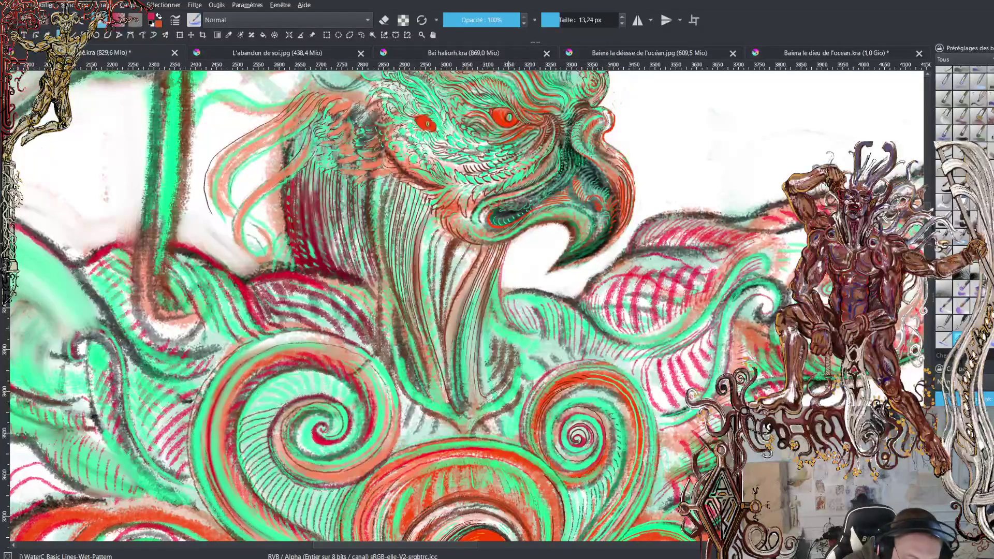
mouse_move(506, 244)
left_mouse_down()
mouse_move(501, 289)
mouse_move(513, 317)
mouse_move(530, 330)
mouse_move(523, 310)
mouse_move(528, 323)
left_mouse_up()
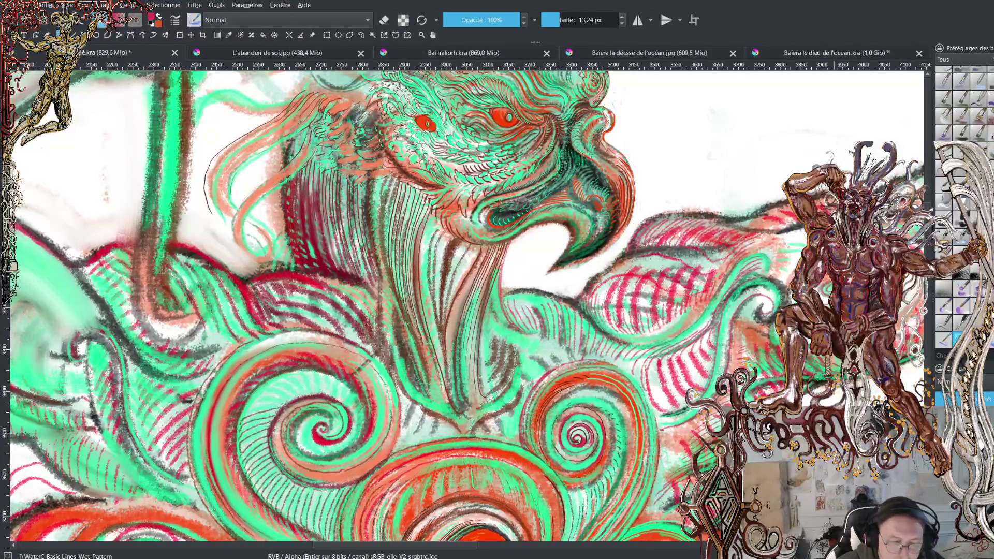
Draw three thin dark lines along the strands to the left of the head
scroll(466, 305, "up", 10)
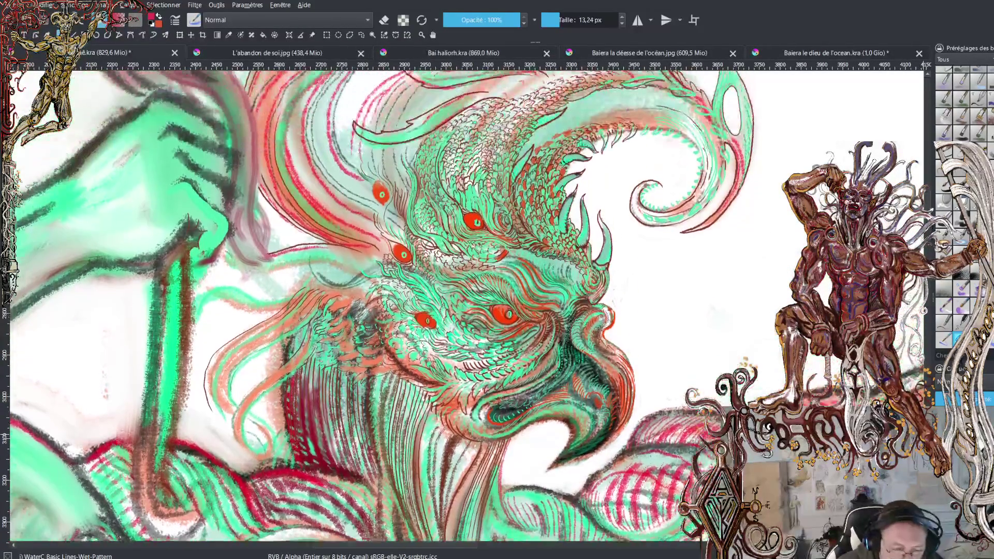
scroll(370, 373, "up", 3)
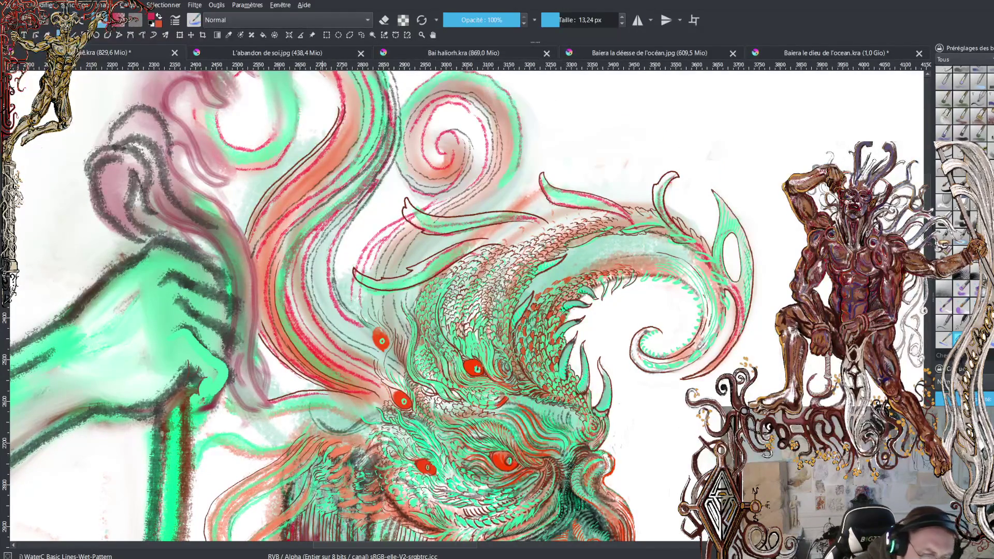
mouse_move(288, 293)
left_mouse_down()
mouse_move(304, 230)
mouse_move(384, 147)
left_mouse_up()
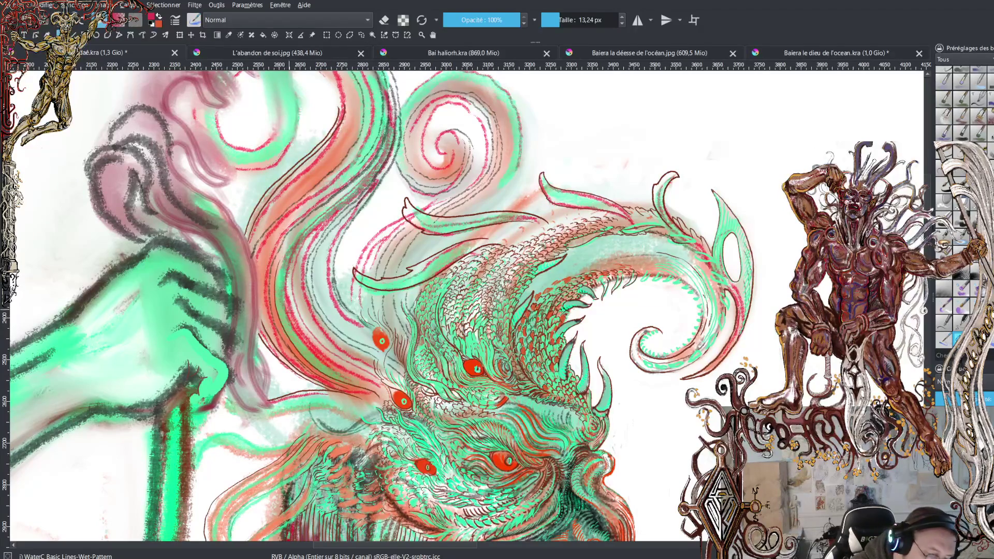
mouse_move(282, 303)
left_mouse_down()
mouse_move(292, 235)
mouse_move(362, 176)
left_mouse_up()
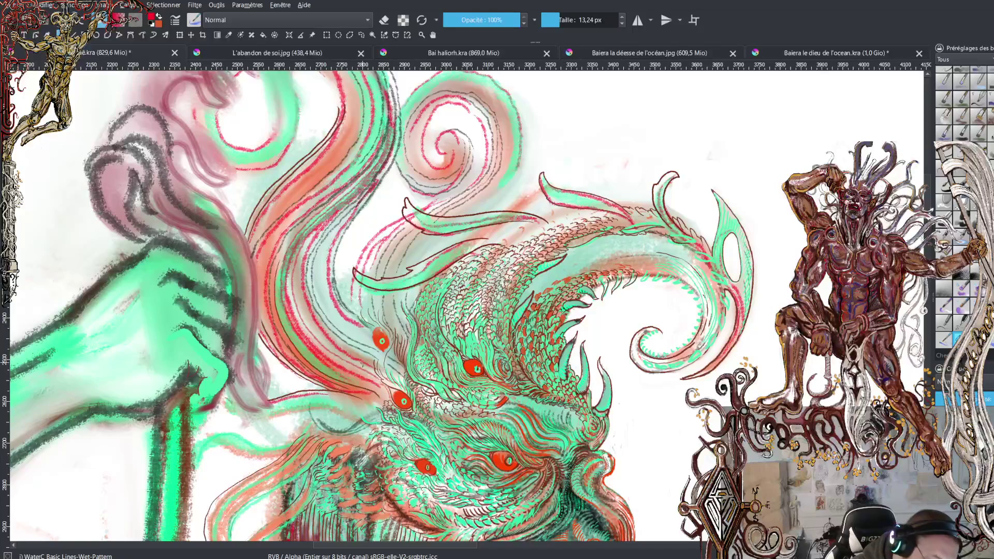
mouse_move(362, 365)
left_mouse_down()
mouse_move(326, 340)
mouse_move(299, 296)
mouse_move(300, 267)
mouse_move(320, 228)
left_mouse_up()
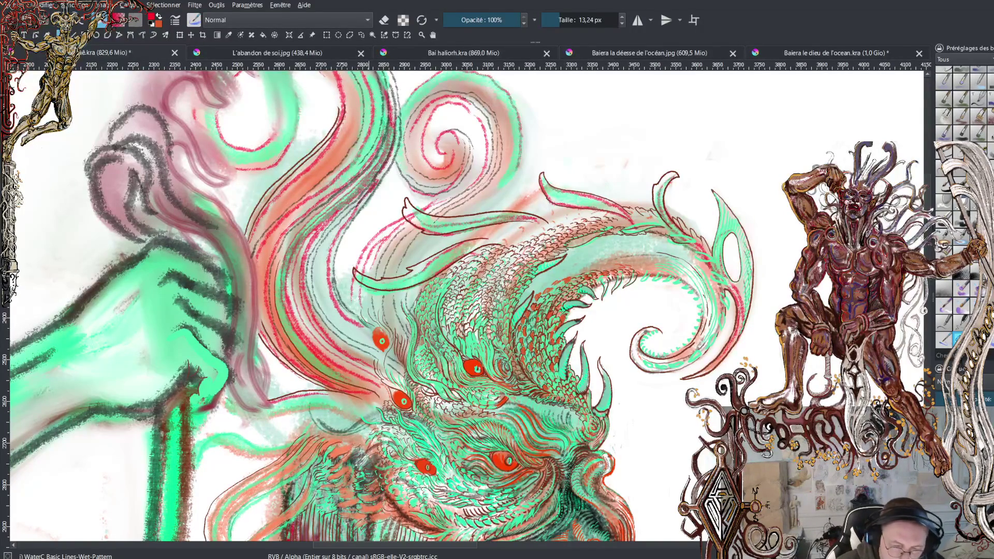
Tint the right red eye, then pick an orange and darken it to deep red
scroll(465, 305, "up", 5)
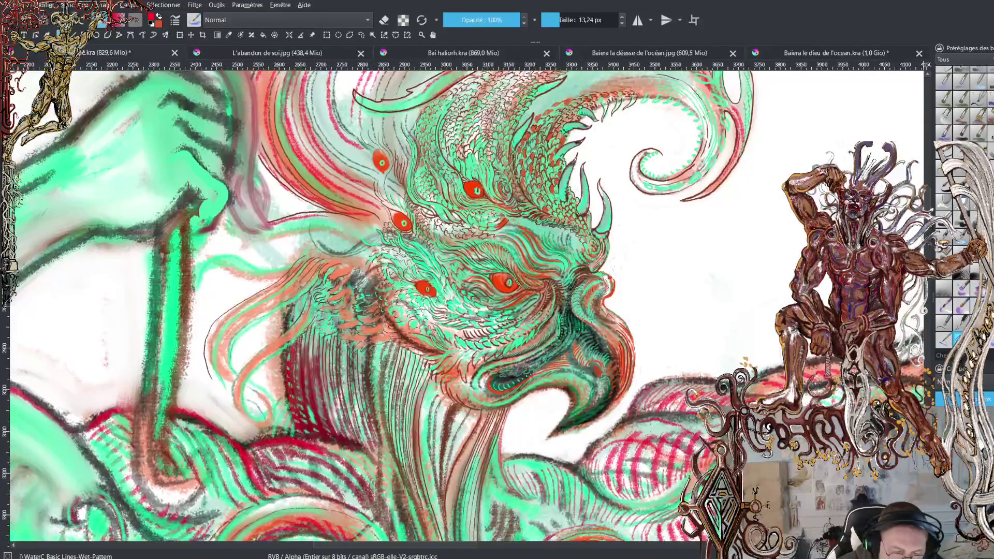
scroll(581, 328, "up", 5)
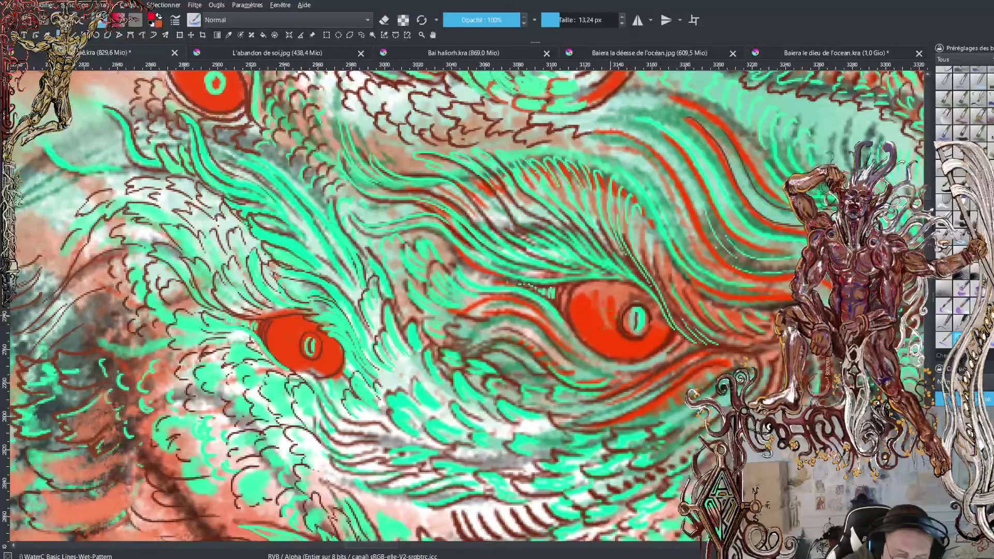
scroll(580, 329, "down", 3)
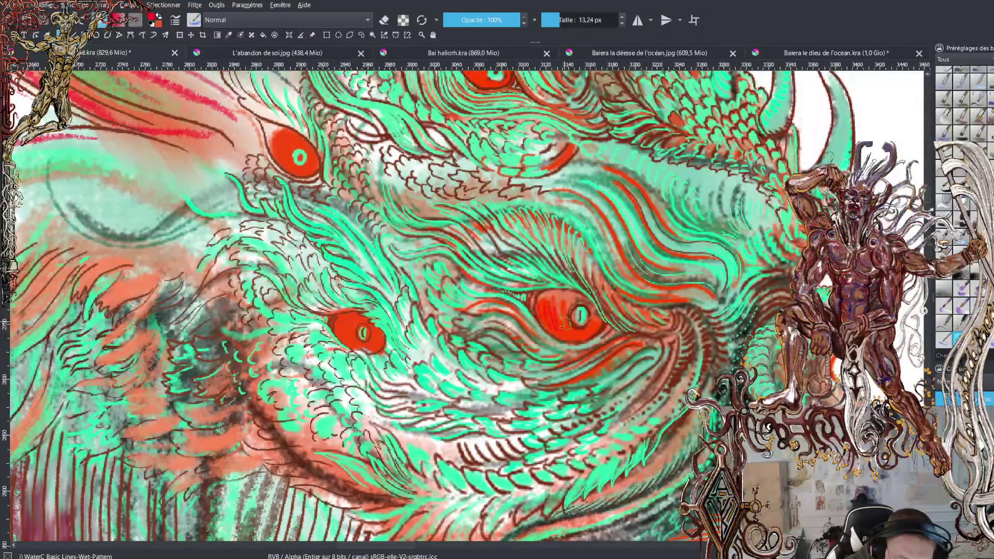
mouse_move(566, 314)
left_mouse_down()
mouse_move(565, 304)
mouse_move(550, 310)
mouse_move(562, 303)
mouse_move(544, 308)
mouse_move(555, 301)
mouse_move(585, 334)
mouse_move(553, 325)
mouse_move(593, 333)
mouse_move(584, 330)
left_mouse_up()
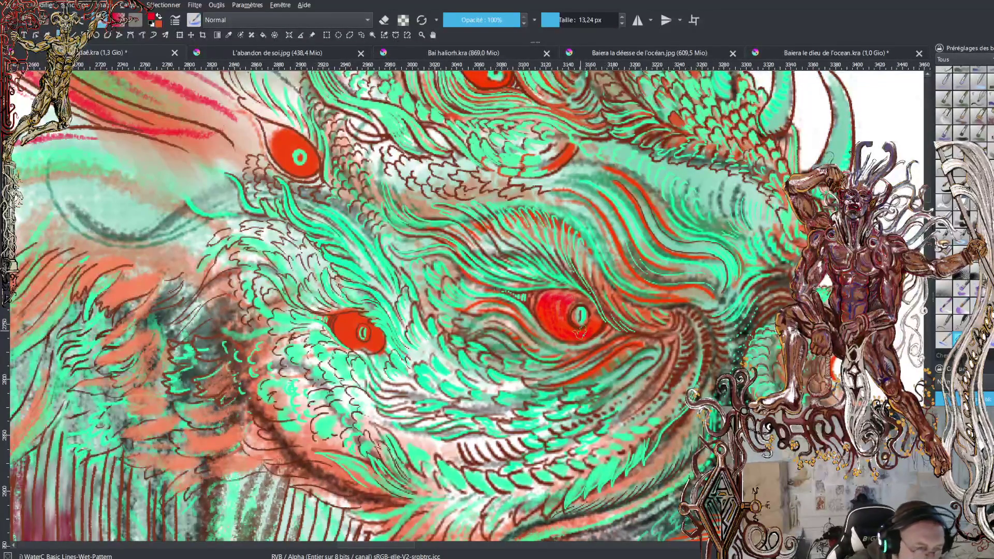
left_click(420, 203, "ctrl")
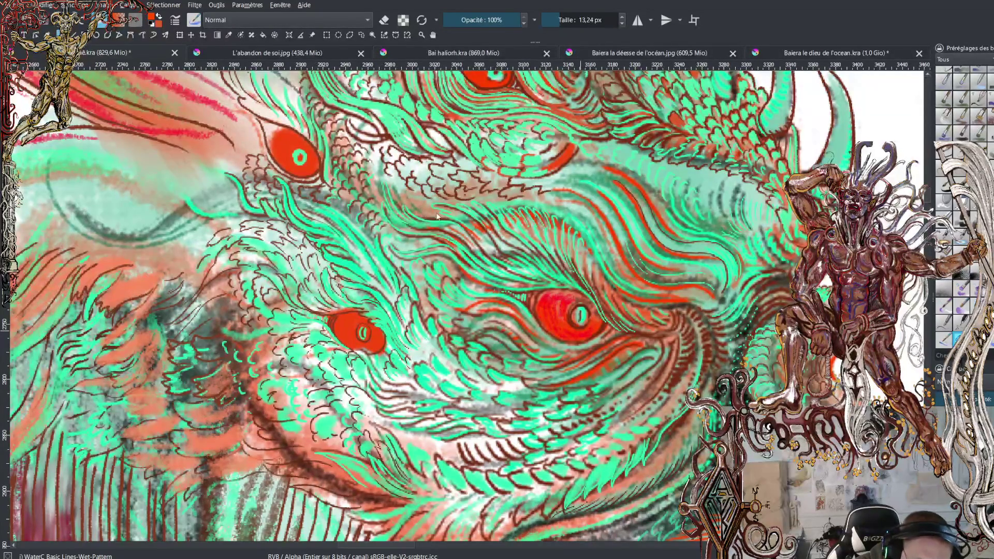
key("k")
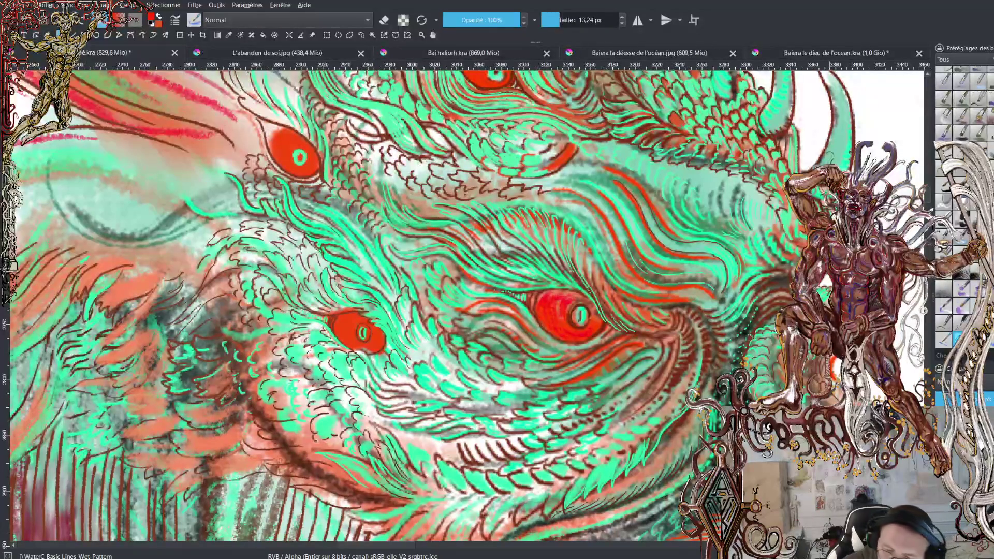
With the Ink-4 Pen Rough brush, ring both lower pupils in orange, then sample green from the canvas
key("slash")
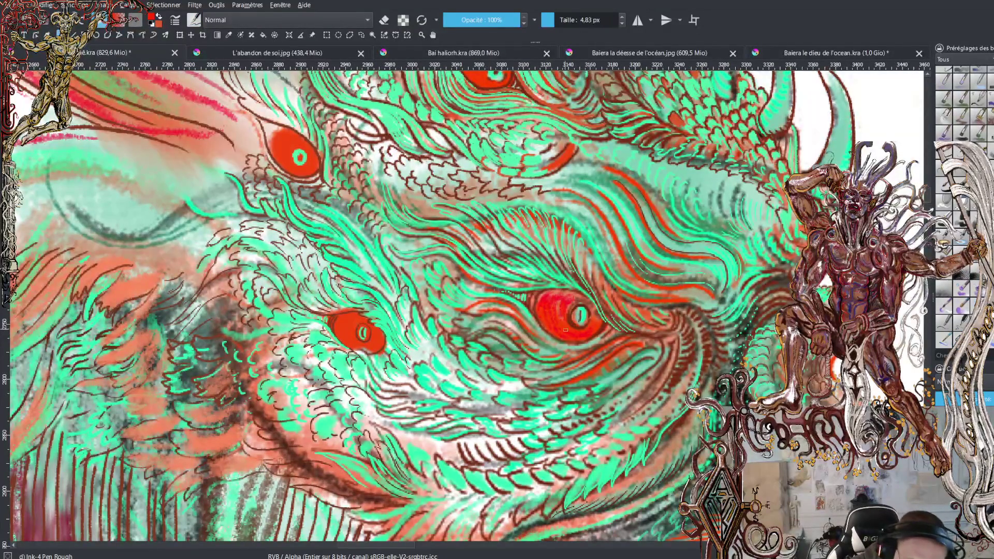
left_click_drag(567, 332, 567, 300)
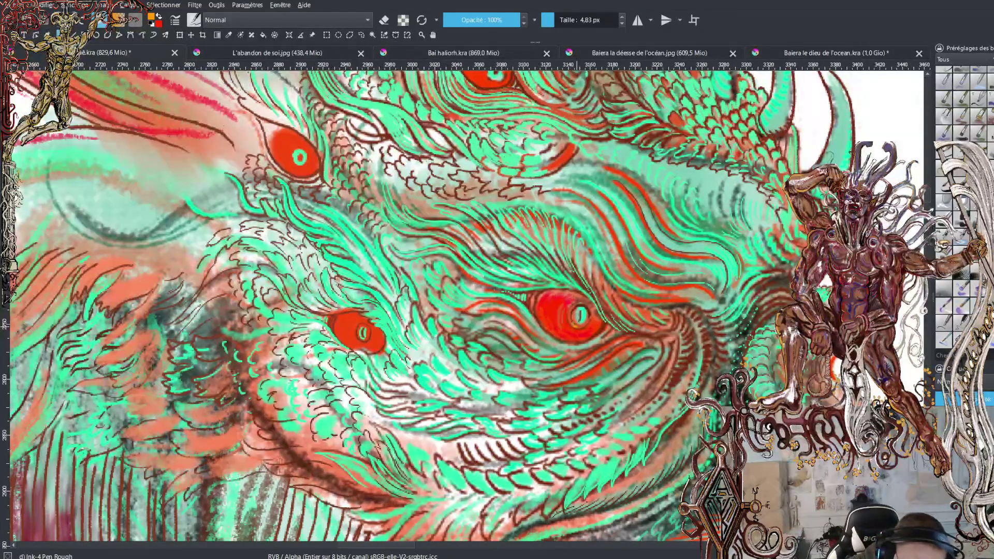
left_click_drag(573, 321, 576, 307)
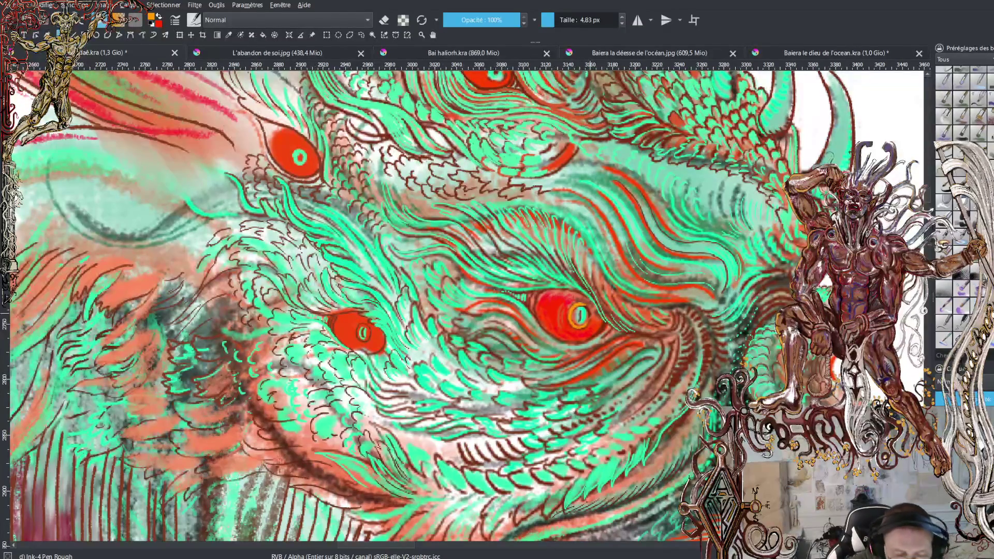
left_click_drag(356, 329, 355, 339)
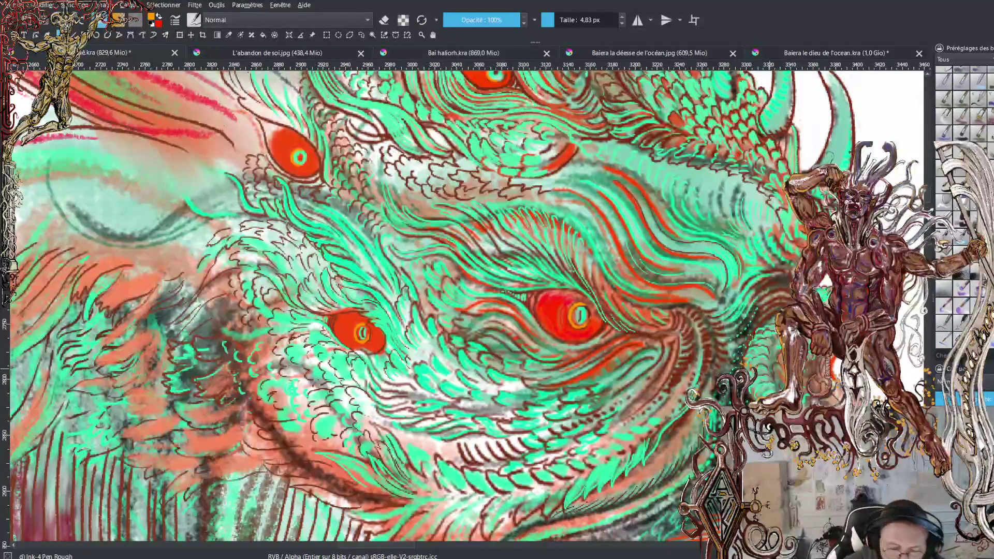
left_click(760, 339, "ctrl")
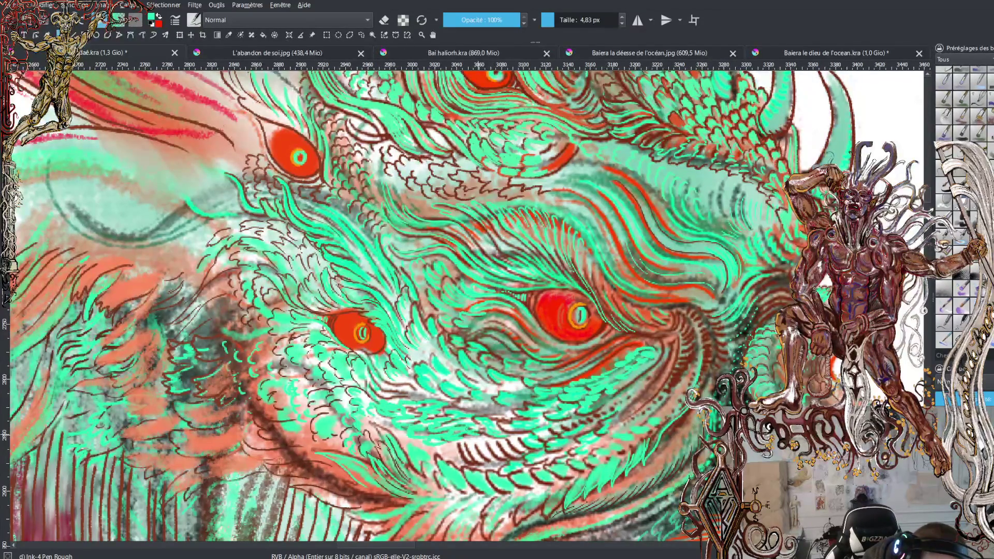
Hatch red strokes on the scales above the lower-left eye and beside the lower-right eye
key("x")
mouse_move(476, 434)
left_mouse_down()
mouse_move(454, 414)
mouse_move(468, 413)
mouse_move(423, 391)
mouse_move(432, 363)
mouse_move(450, 367)
mouse_move(457, 357)
mouse_move(392, 353)
left_mouse_up()
mouse_move(396, 336)
left_mouse_down()
mouse_move(388, 344)
mouse_move(377, 319)
left_mouse_up()
left_click_drag(378, 310, 348, 305)
mouse_move(352, 295)
left_mouse_down()
mouse_move(344, 303)
mouse_move(340, 290)
left_mouse_up()
left_click_drag(359, 287, 337, 286)
left_click_drag(361, 278, 348, 284)
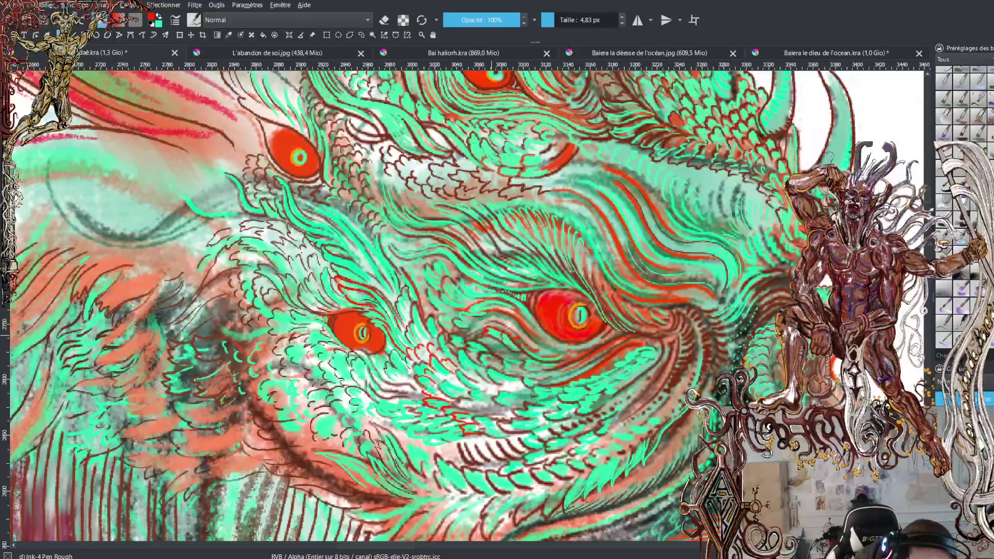
mouse_move(489, 340)
left_mouse_down()
mouse_move(481, 347)
mouse_move(491, 345)
left_mouse_up()
Add a few short green strokes next to the lower-right eye
key("x")
left_click_drag(506, 344, 479, 351)
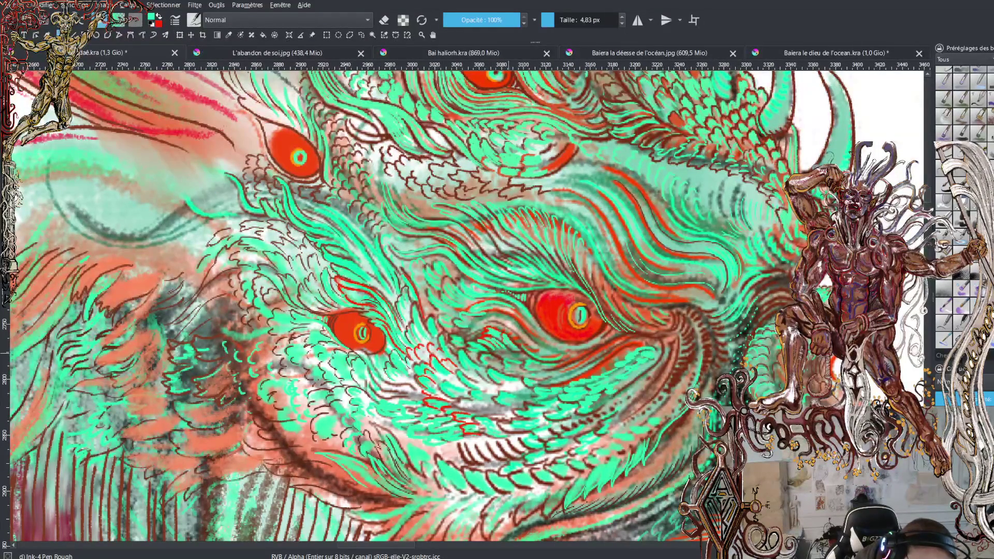
left_click_drag(513, 348, 501, 353)
Sample dark brown, thin the pen to 4.27 px, and hatch the left of the head
key("x")
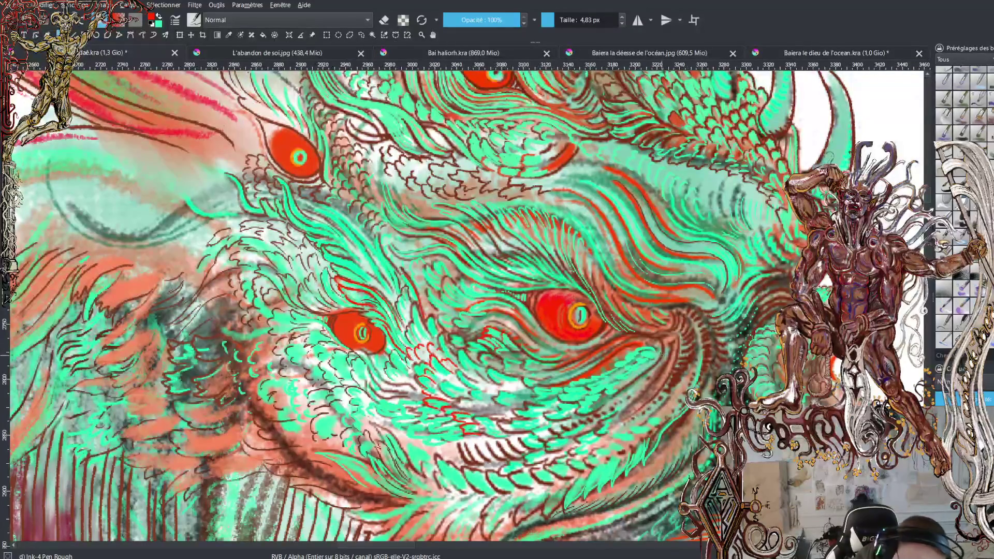
left_click(469, 461, "ctrl")
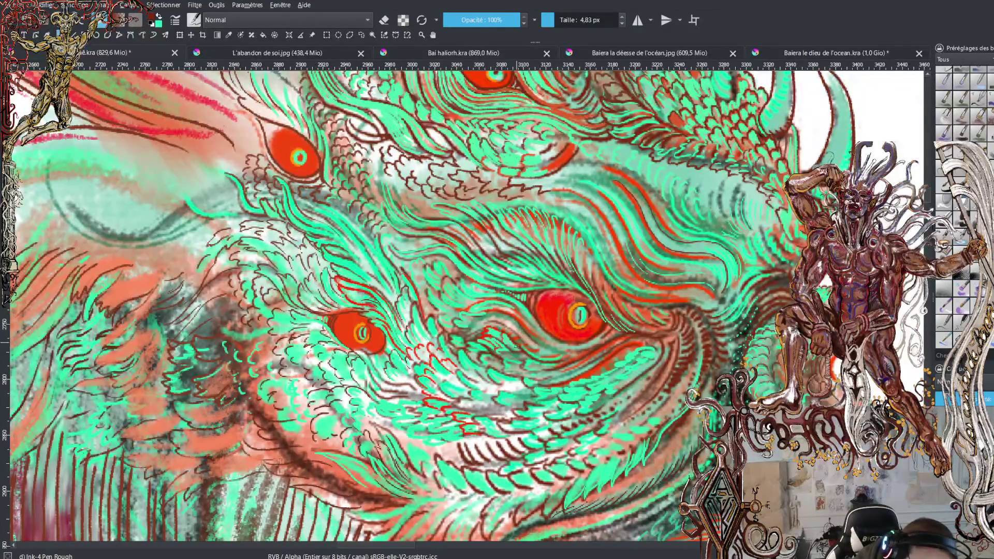
left_click_drag(574, 19, 568, 19)
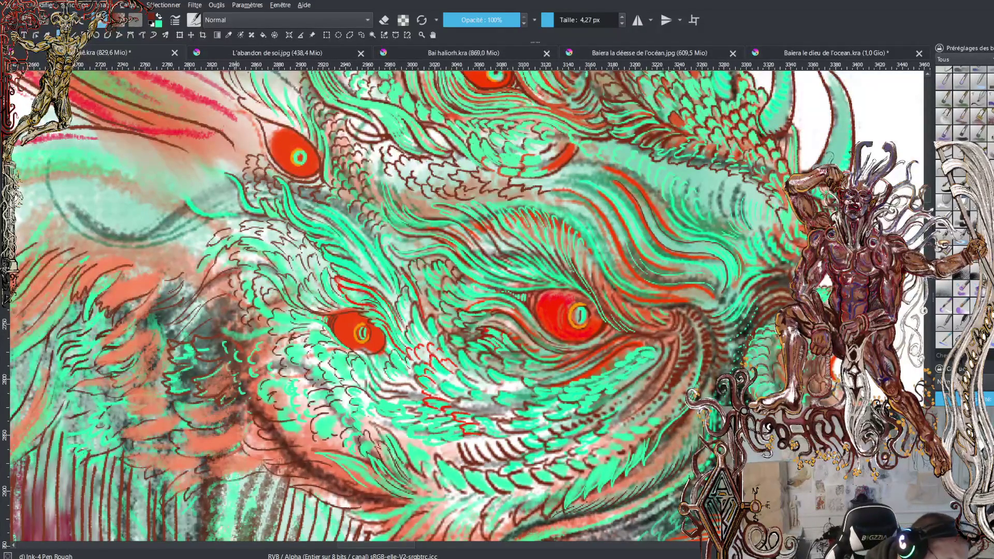
mouse_move(230, 275)
left_mouse_down()
mouse_move(215, 266)
mouse_move(227, 257)
mouse_move(212, 288)
mouse_move(187, 248)
mouse_move(205, 243)
mouse_move(185, 240)
mouse_move(200, 226)
mouse_move(175, 223)
left_mouse_up()
Draw dark brown hatching along the left edge and beside the upper-left eye
left_click_drag(185, 212, 170, 231)
mouse_move(173, 229)
left_mouse_down()
mouse_move(122, 239)
mouse_move(93, 231)
mouse_move(55, 196)
mouse_move(49, 161)
left_mouse_up()
mouse_move(169, 239)
left_mouse_down()
mouse_move(115, 243)
mouse_move(78, 230)
mouse_move(52, 208)
mouse_move(37, 163)
left_mouse_up()
mouse_move(185, 211)
left_mouse_down()
mouse_move(184, 189)
mouse_move(211, 210)
mouse_move(195, 189)
mouse_move(234, 199)
mouse_move(215, 186)
mouse_move(241, 163)
mouse_move(210, 173)
mouse_move(210, 163)
mouse_move(227, 164)
mouse_move(200, 184)
left_mouse_up()
left_click_drag(200, 185, 197, 169)
left_click_drag(200, 176, 210, 166)
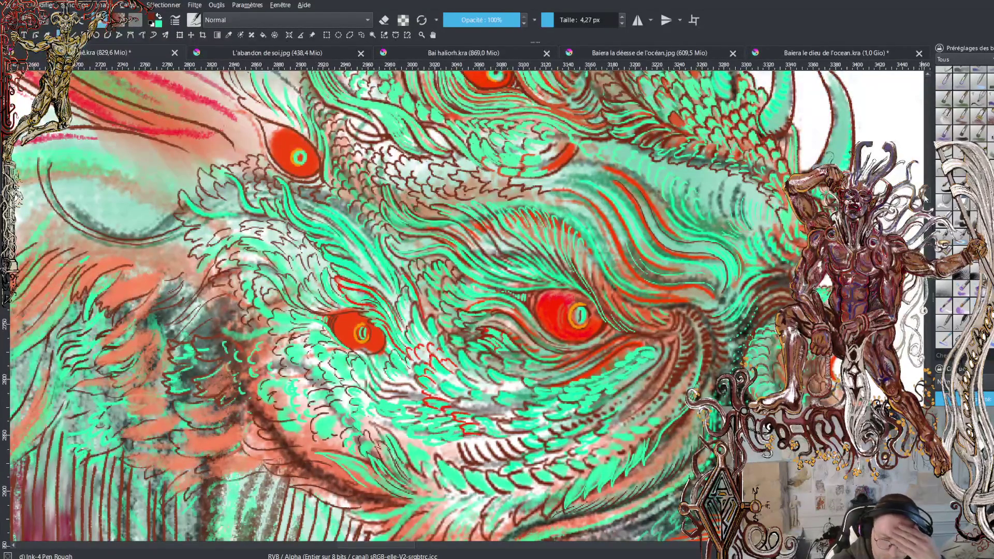
Paint several thin light green upward strands beside the left eye
scroll(466, 305, "up", 10)
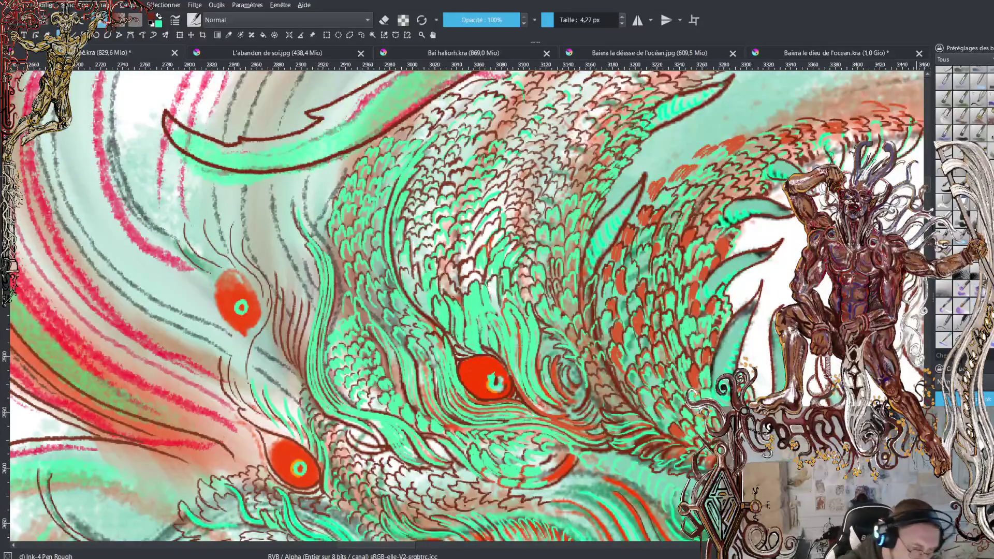
key("x")
left_click_drag(313, 404, 306, 337)
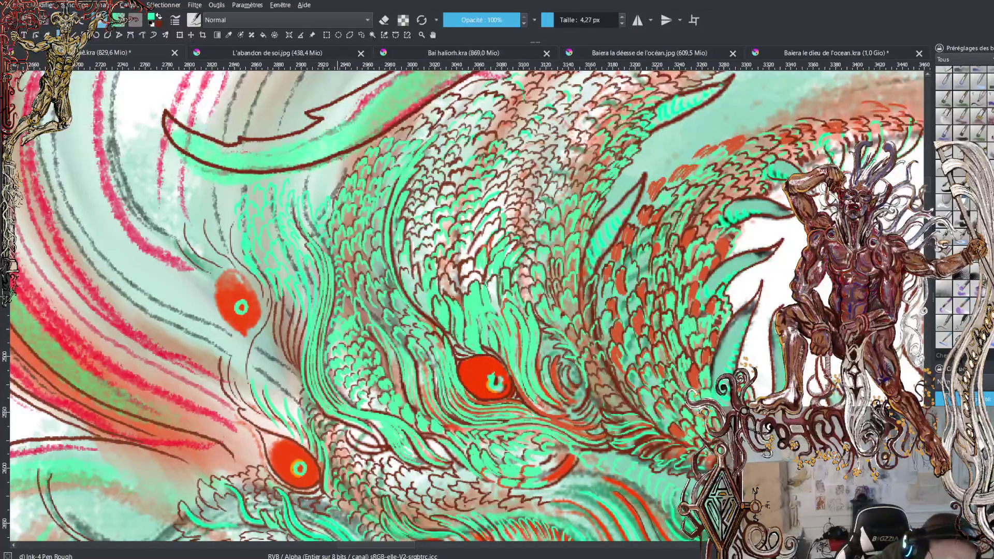
left_click_drag(300, 368, 307, 314)
left_click_drag(296, 354, 301, 313)
left_click_drag(290, 355, 293, 305)
left_click_drag(282, 344, 283, 305)
left_click_drag(288, 323, 286, 292)
left_click_drag(277, 340, 278, 305)
Add two short dark red ink strokes next to the left eye
key("x")
mouse_move(282, 341)
left_mouse_down()
mouse_move(283, 270)
mouse_move(300, 270)
mouse_move(306, 282)
left_mouse_up()
mouse_move(309, 286)
left_mouse_down()
mouse_move(306, 322)
mouse_move(308, 285)
mouse_move(318, 297)
mouse_move(306, 265)
mouse_move(318, 281)
mouse_move(301, 252)
mouse_move(296, 272)
mouse_move(274, 279)
mouse_move(283, 242)
mouse_move(295, 255)
mouse_move(289, 190)
mouse_move(274, 215)
left_mouse_up()
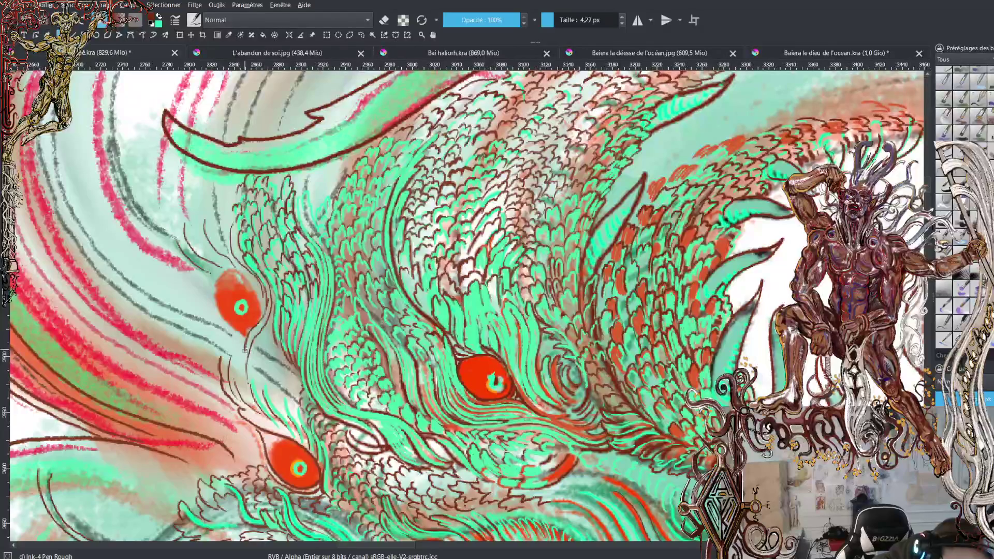
Draw one curving dark brown stroke hugging the left eye's lower-left rim
mouse_move(245, 332)
left_mouse_down()
mouse_move(215, 316)
mouse_move(210, 282)
mouse_move(196, 278)
mouse_move(238, 275)
mouse_move(260, 299)
left_mouse_up()
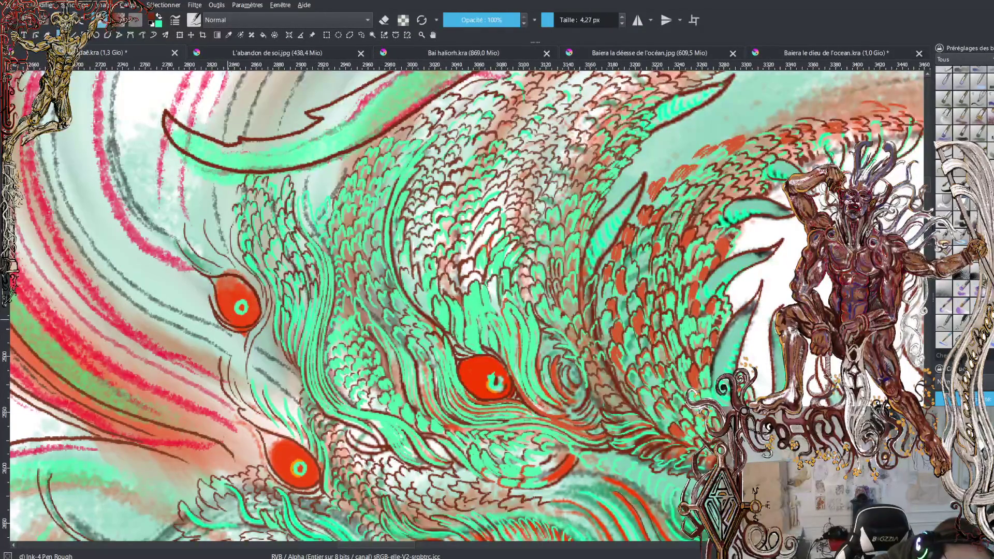
Ink the lower-right and top edges of the left red eye and hatch above it
left_click_drag(233, 325, 251, 323)
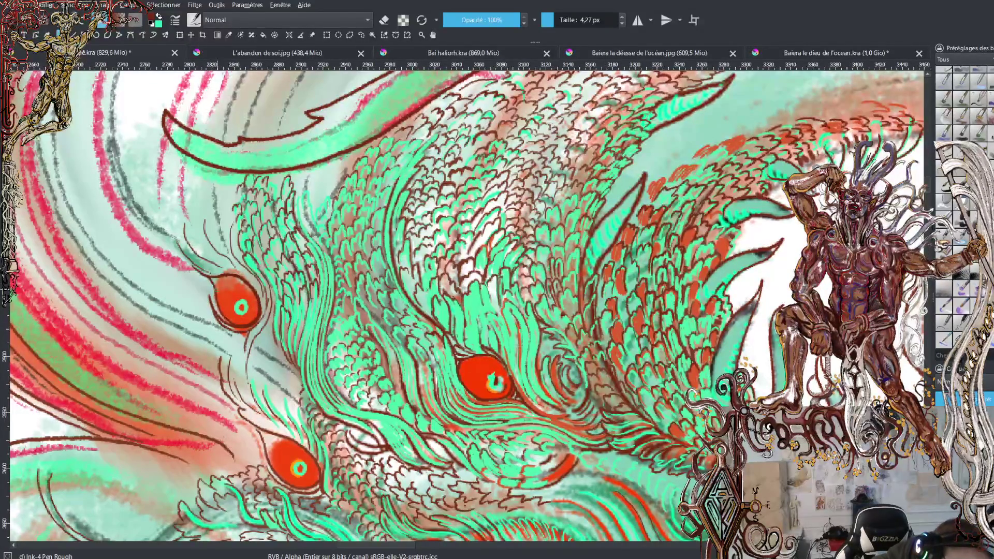
mouse_move(223, 280)
left_mouse_down()
mouse_move(236, 277)
mouse_move(213, 279)
mouse_move(210, 289)
mouse_move(190, 269)
mouse_move(197, 282)
mouse_move(166, 247)
mouse_move(181, 207)
mouse_move(189, 252)
mouse_move(197, 238)
mouse_move(208, 254)
mouse_move(199, 208)
mouse_move(207, 209)
left_mouse_up()
mouse_move(165, 244)
left_mouse_down()
mouse_move(149, 219)
mouse_move(172, 194)
mouse_move(191, 195)
left_mouse_up()
left_click_drag(195, 218, 193, 203)
mouse_move(200, 282)
left_mouse_down()
mouse_move(190, 286)
mouse_move(132, 233)
left_mouse_up()
Hatch the feathers to the left and up-left of the left red eye
mouse_move(160, 245)
left_mouse_down()
mouse_move(139, 235)
mouse_move(140, 223)
mouse_move(116, 219)
left_mouse_up()
mouse_move(137, 225)
left_mouse_down()
mouse_move(119, 216)
mouse_move(133, 195)
mouse_move(140, 204)
left_mouse_up()
left_click_drag(153, 220, 134, 188)
left_click_drag(136, 194, 128, 177)
mouse_move(130, 197)
left_mouse_down()
mouse_move(126, 181)
mouse_move(108, 186)
mouse_move(125, 164)
mouse_move(116, 144)
left_mouse_up()
left_click_drag(119, 155, 111, 143)
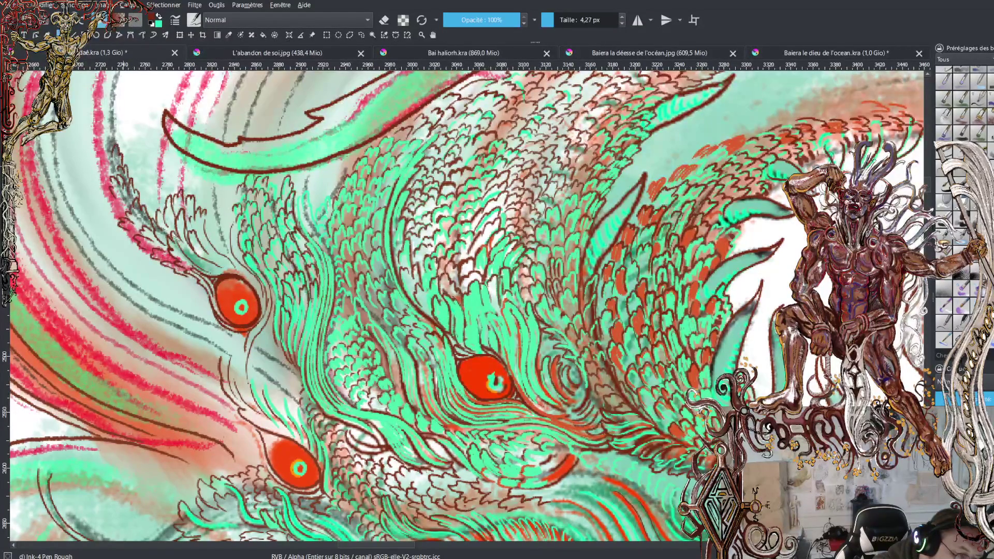
left_click_drag(111, 179, 102, 130)
left_click_drag(111, 141, 105, 125)
left_click_drag(116, 140, 113, 131)
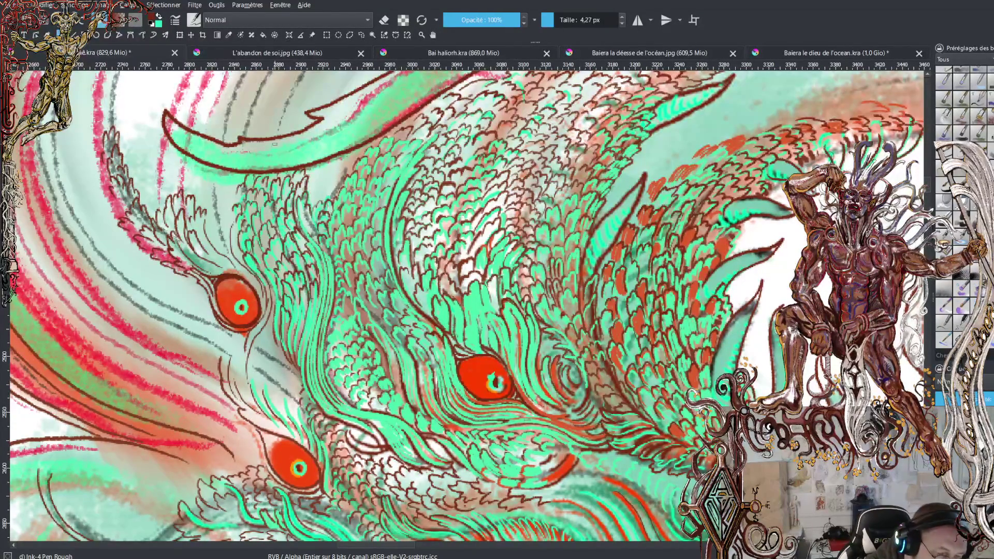
Draw small dark brown scale marks across the crest feathers above the middle eye
mouse_move(268, 133)
left_mouse_down()
mouse_move(303, 124)
mouse_move(286, 115)
mouse_move(300, 97)
mouse_move(288, 93)
left_mouse_up()
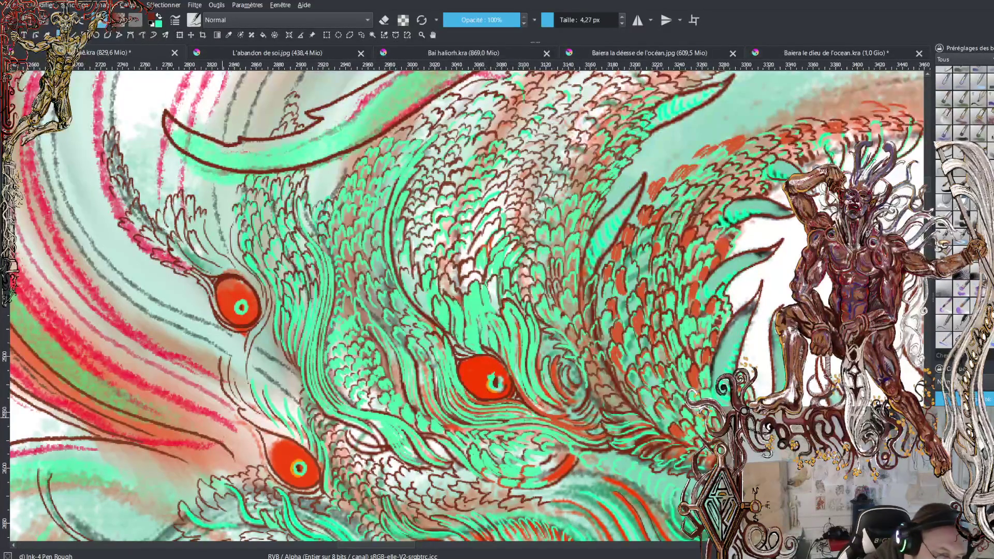
key("minus")
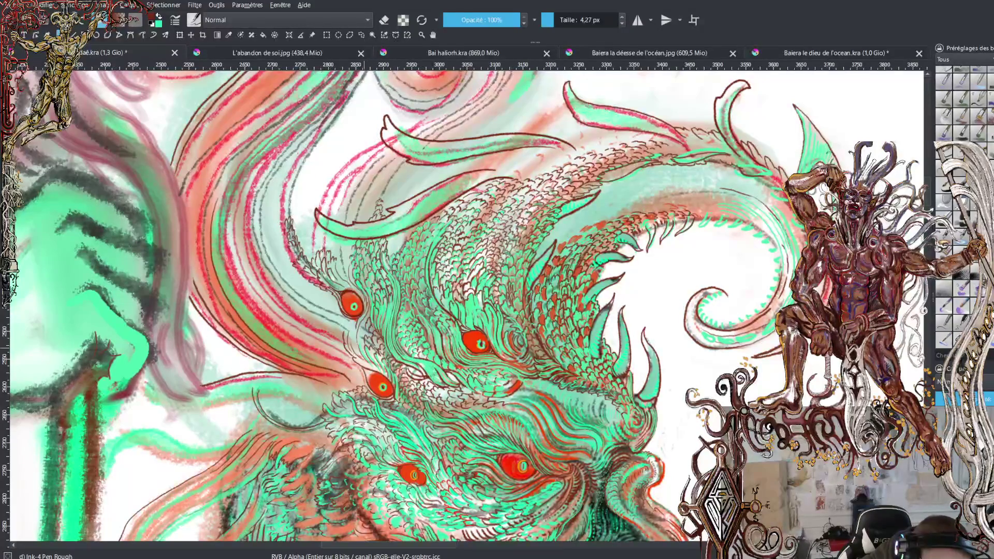
With the whole head in view, add a short dark ink mark beside the middle eye
left_click_drag(361, 348, 367, 360)
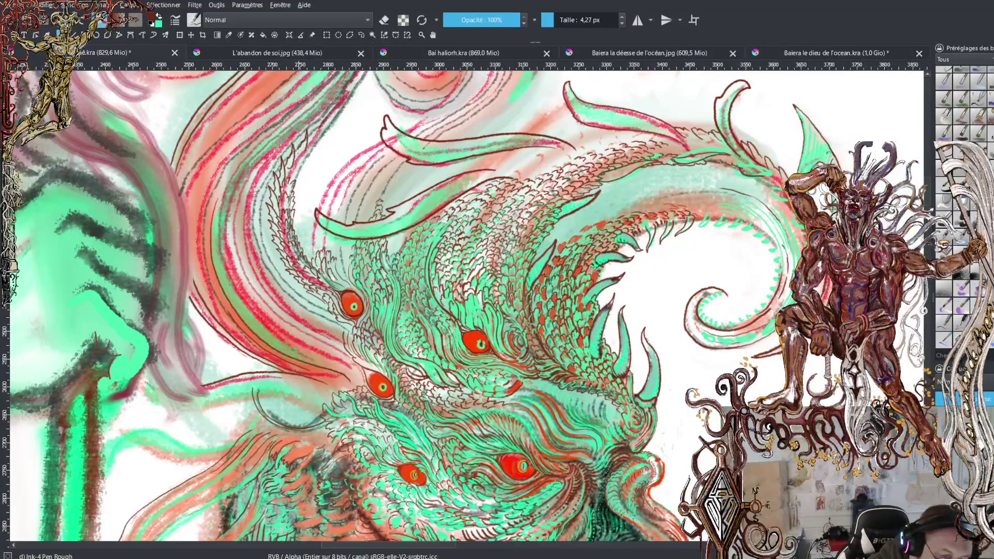
Ink a few short strokes on the crest feathers and one small mark near the lower eyes
left_click_drag(322, 120, 313, 140)
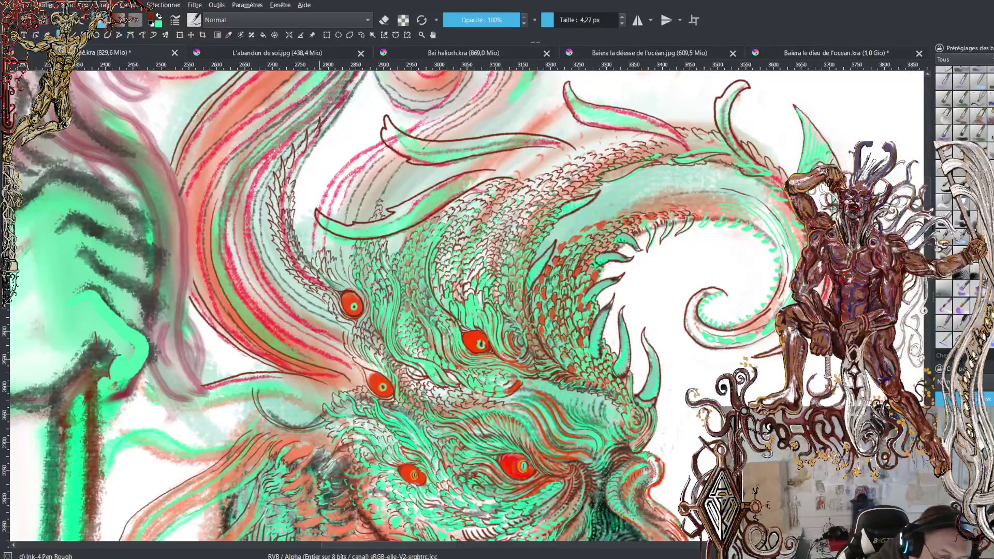
mouse_move(331, 108)
left_mouse_down()
mouse_move(322, 125)
mouse_move(335, 114)
left_mouse_up()
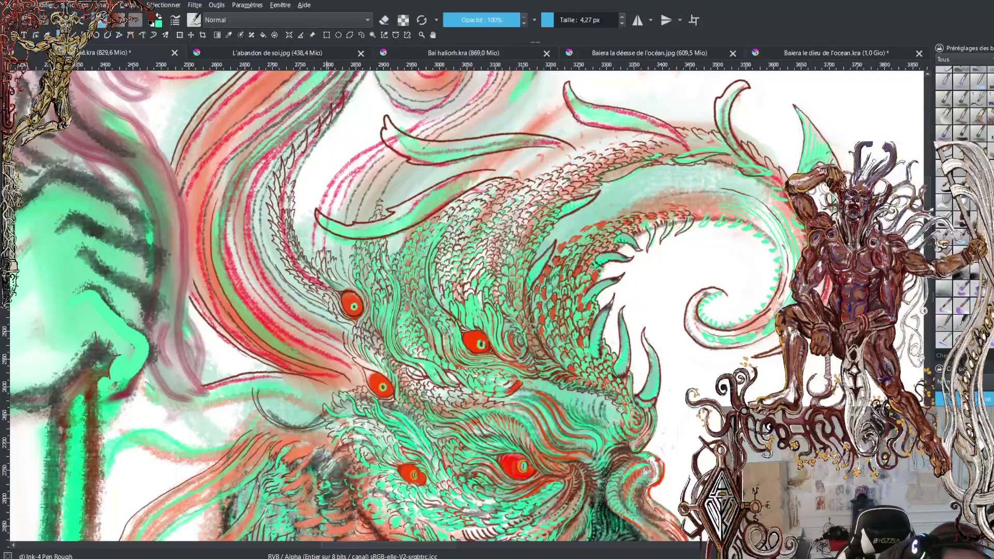
left_click_drag(290, 280, 280, 266)
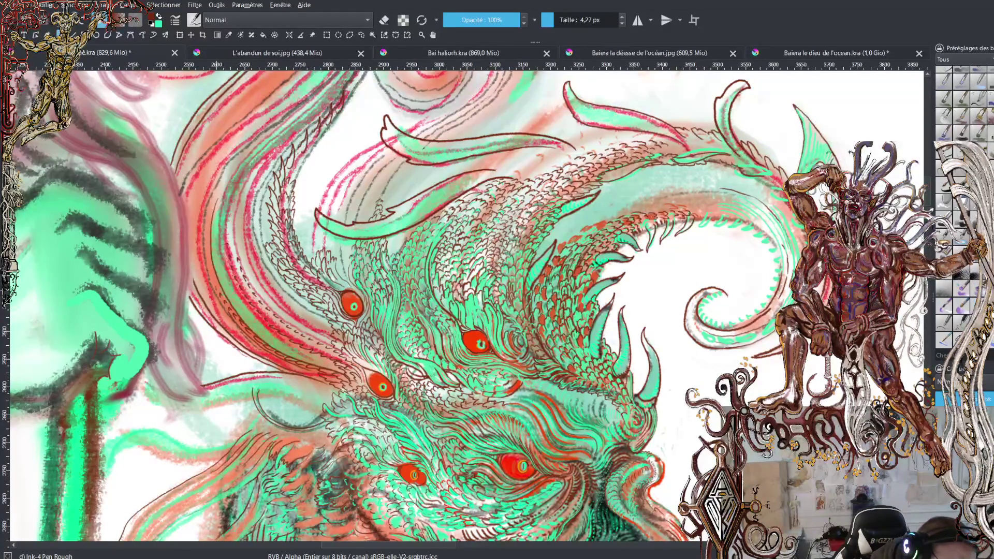
Undo the last stroke, review the whole figure, then work zoomed in on the chest and head
key("ctrl+z")
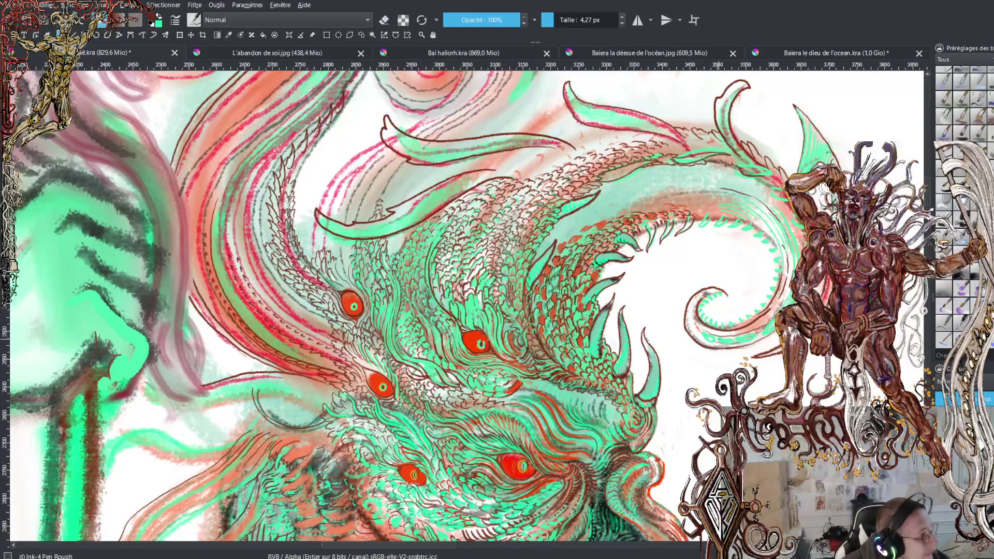
key("minus")
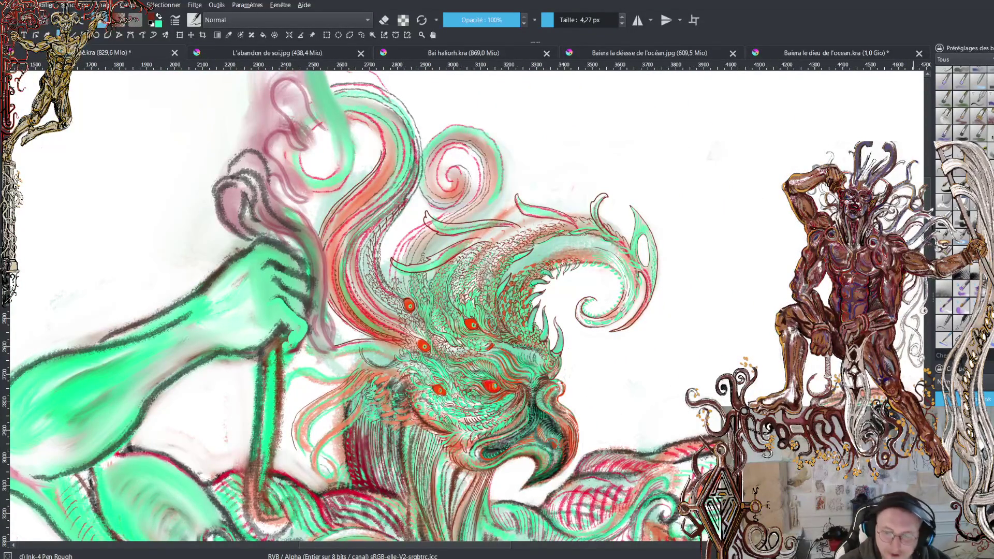
key("minus")
key("minus")
key("minus")
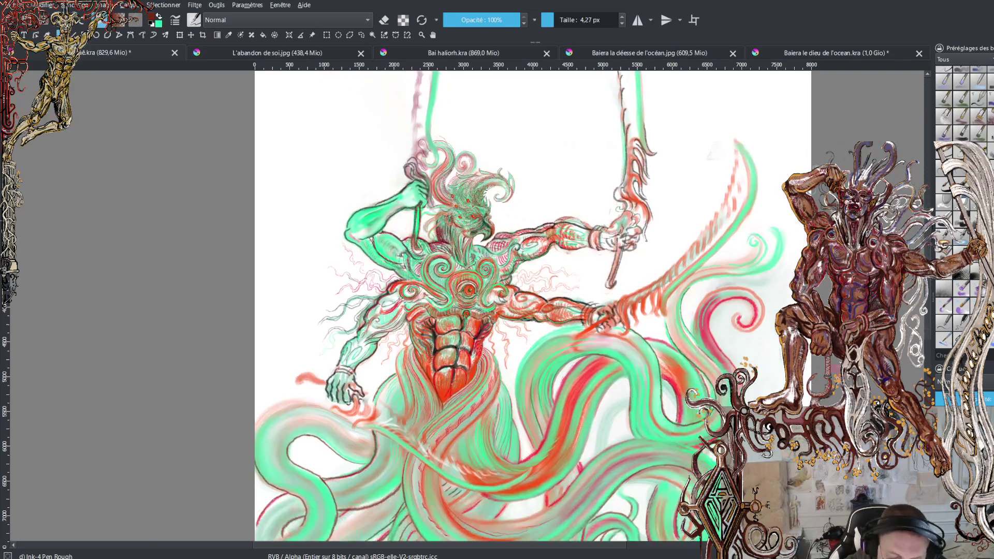
key("plus")
left_click_drag(521, 548, 598, 556)
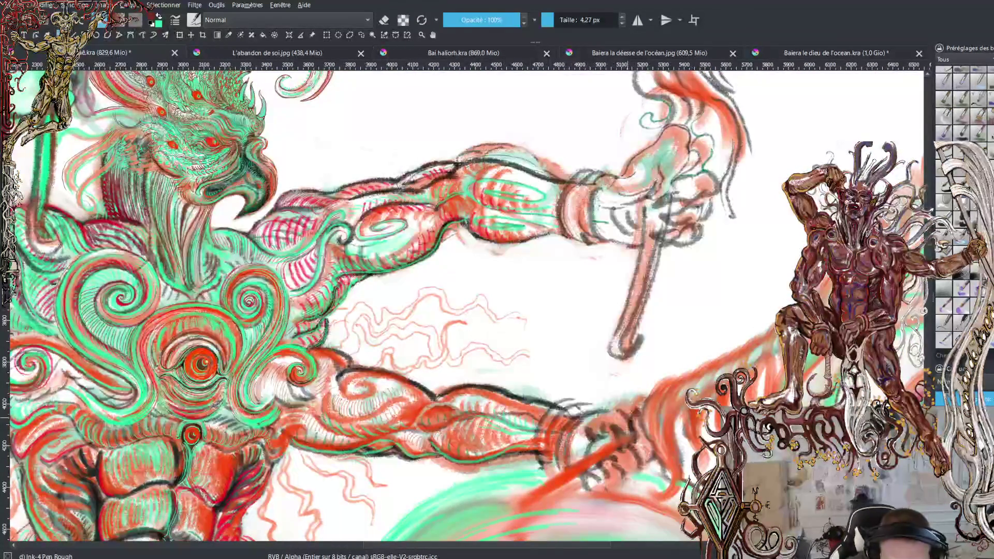
Enlarge the brush to about 26 px and sketch the lower hand in dark brown
left_click(561, 20)
mouse_move(603, 410)
left_mouse_down()
mouse_move(630, 415)
mouse_move(633, 448)
mouse_move(609, 456)
mouse_move(623, 429)
mouse_move(611, 426)
mouse_move(583, 436)
left_mouse_up()
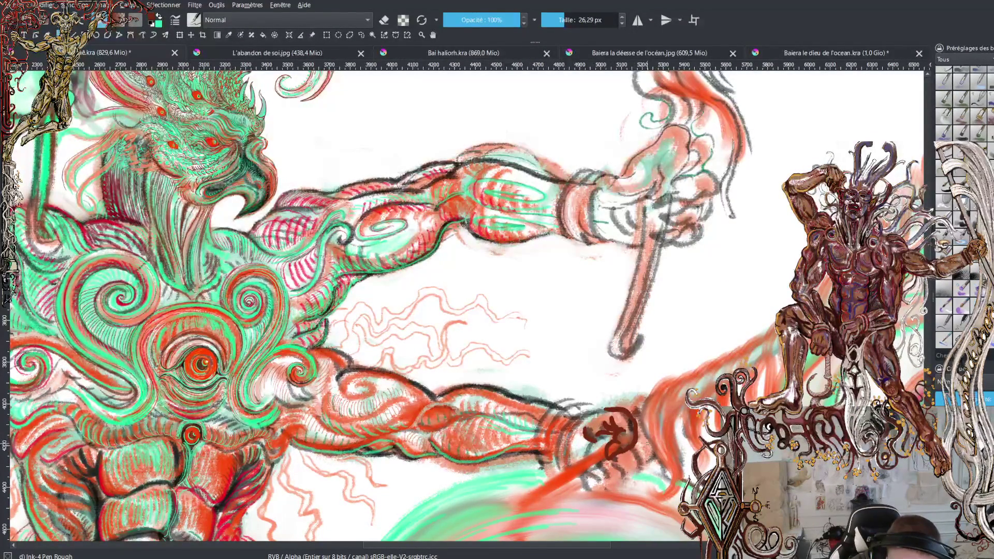
mouse_move(641, 436)
left_mouse_down()
mouse_move(657, 454)
mouse_move(643, 463)
mouse_move(651, 470)
mouse_move(624, 447)
mouse_move(642, 467)
mouse_move(643, 480)
mouse_move(627, 474)
mouse_move(628, 482)
mouse_move(641, 477)
mouse_move(636, 486)
mouse_move(627, 491)
mouse_move(597, 464)
mouse_move(613, 463)
mouse_move(622, 491)
mouse_move(584, 467)
mouse_move(602, 474)
mouse_move(605, 490)
left_mouse_up()
key("ctrl+z")
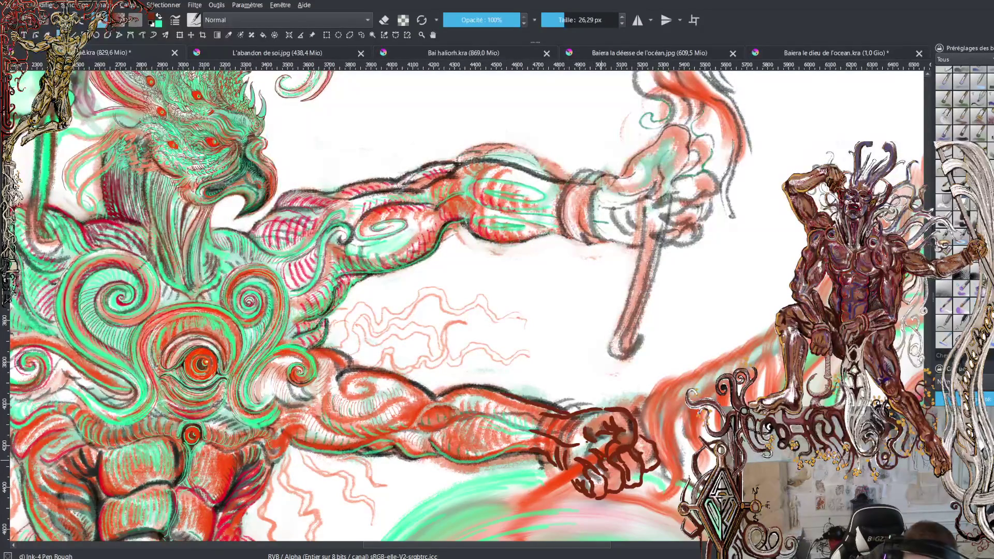
left_click_drag(616, 444, 625, 445)
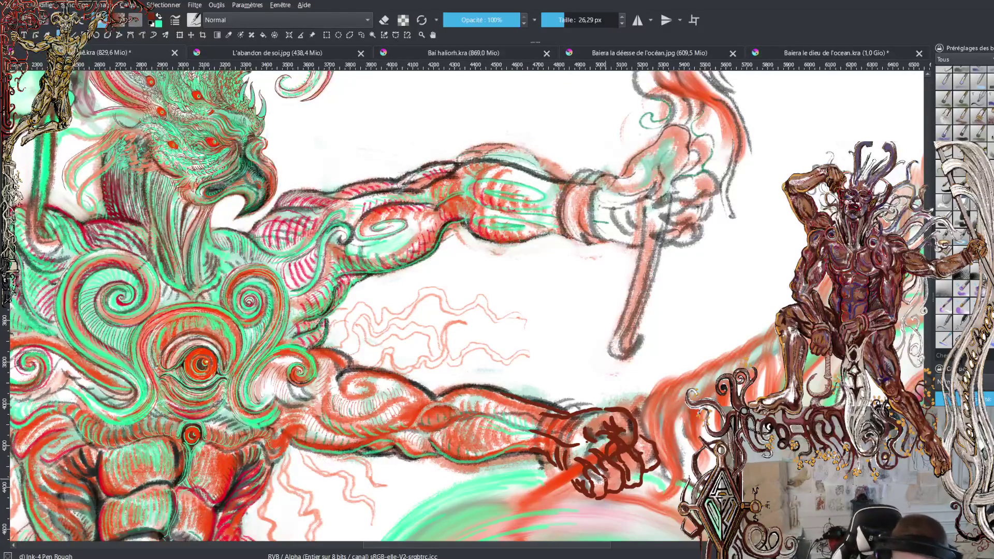
Paint bright green highlight strokes and dabs across the lower fist's knuckles and fingers
key("x")
mouse_move(590, 473)
left_mouse_down()
mouse_move(581, 461)
mouse_move(593, 471)
mouse_move(618, 443)
mouse_move(625, 451)
left_mouse_up()
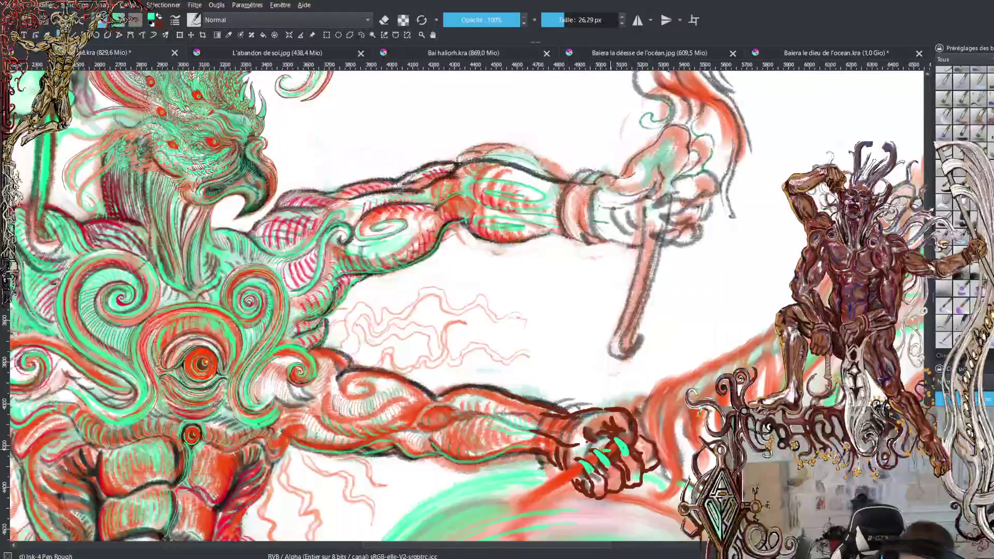
left_click_drag(607, 457, 610, 452)
key("x")
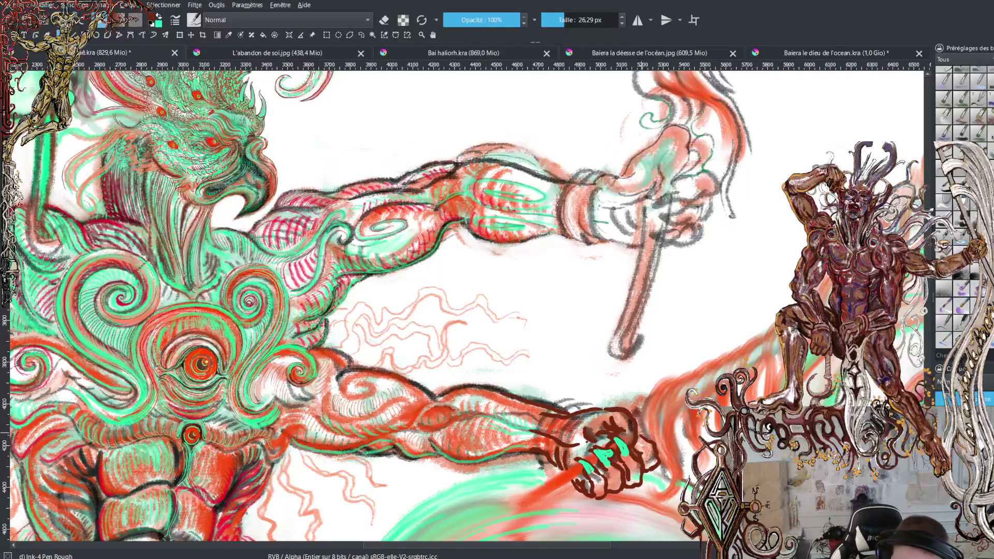
key("x")
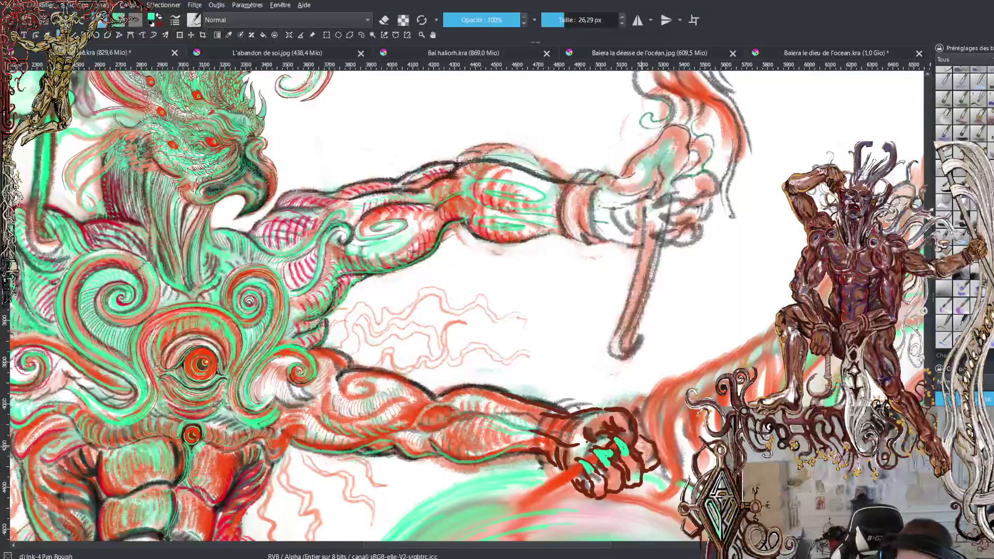
left_click_drag(641, 444, 638, 434)
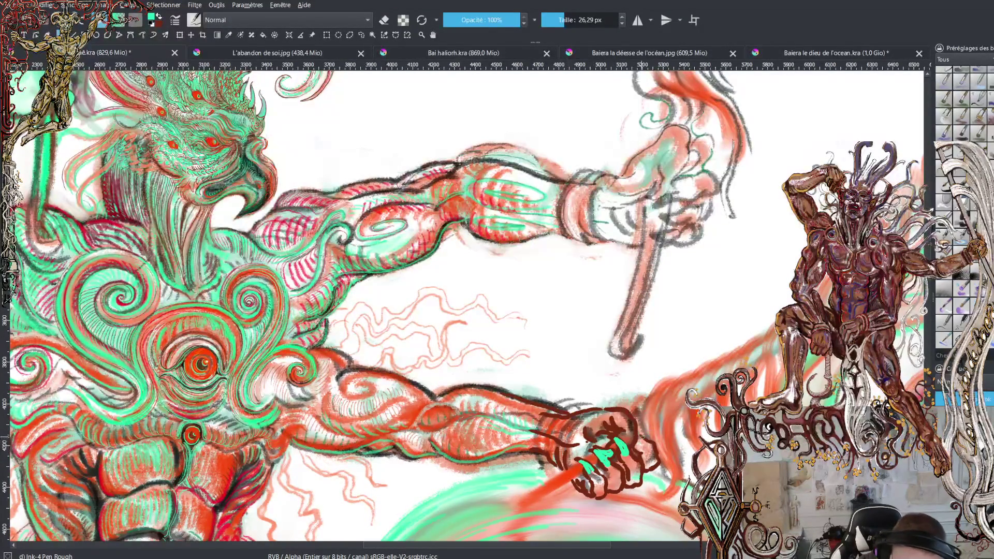
mouse_move(644, 442)
left_mouse_down()
mouse_move(642, 431)
mouse_move(656, 468)
left_mouse_up()
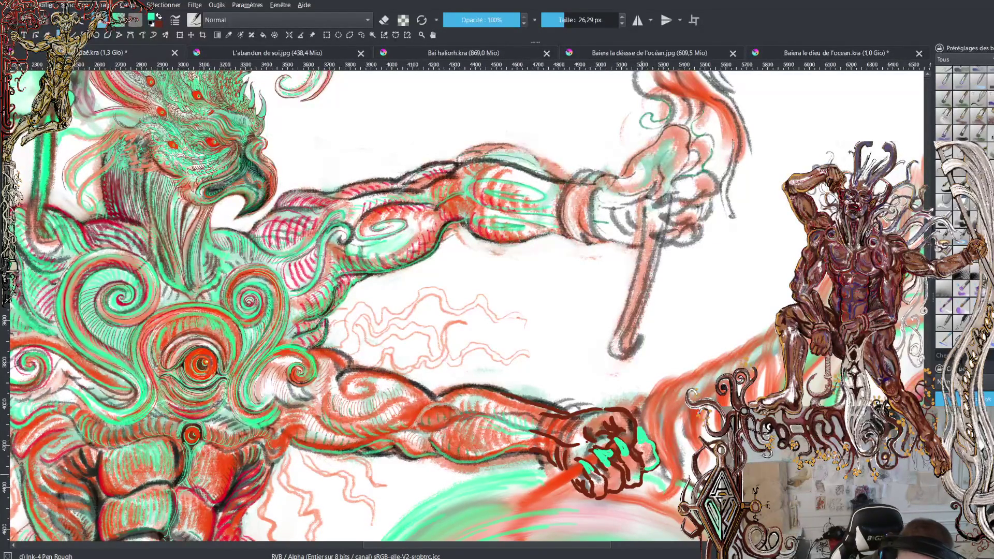
mouse_move(630, 450)
left_mouse_down()
mouse_move(642, 468)
mouse_move(626, 487)
left_mouse_up()
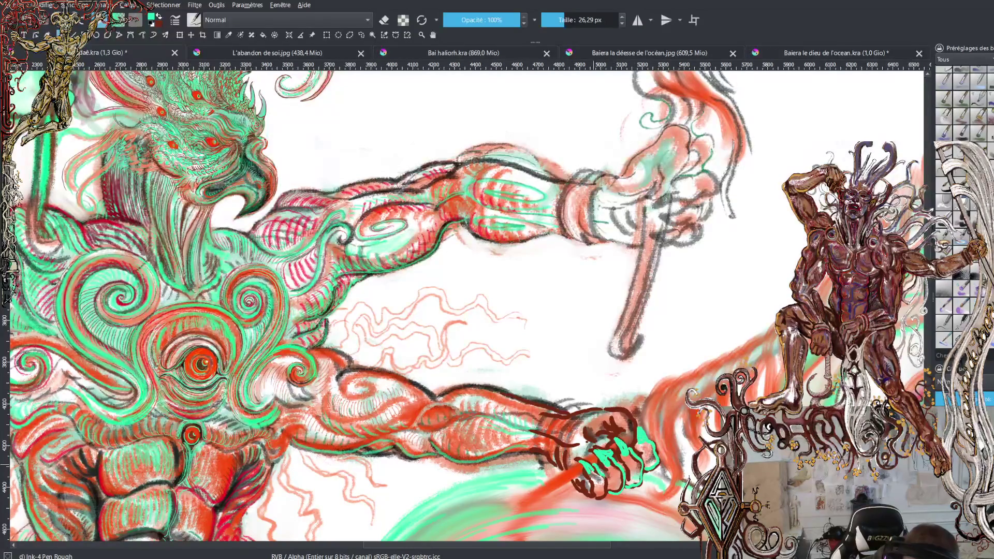
Outline the lower fist in thin green ink along its bottom, left and top edges
left_click_drag(604, 494, 580, 491)
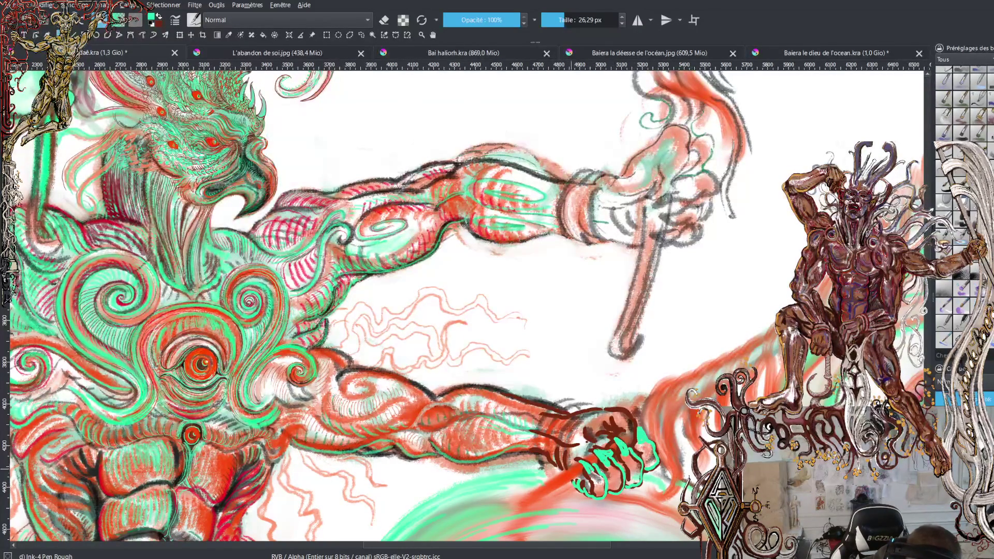
mouse_move(555, 464)
left_mouse_down()
mouse_move(540, 445)
mouse_move(522, 446)
mouse_move(622, 432)
left_mouse_up()
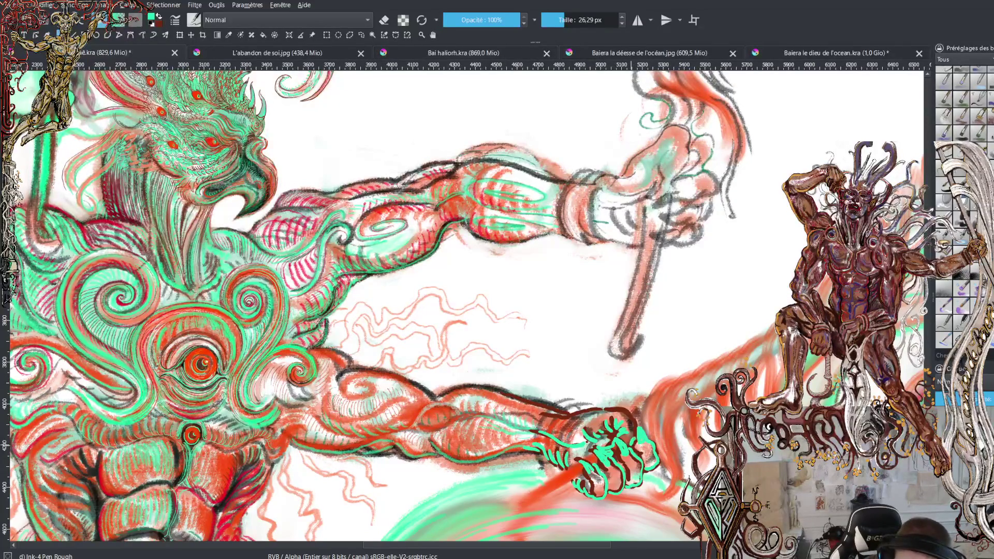
left_click_drag(631, 417, 536, 413)
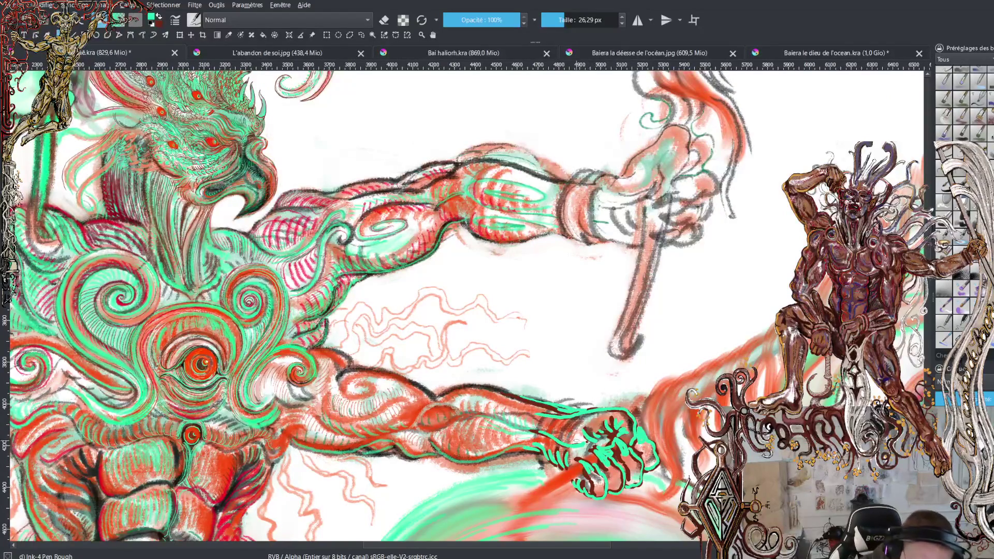
mouse_move(528, 444)
left_mouse_down()
mouse_move(516, 448)
mouse_move(560, 471)
left_mouse_up()
key("x")
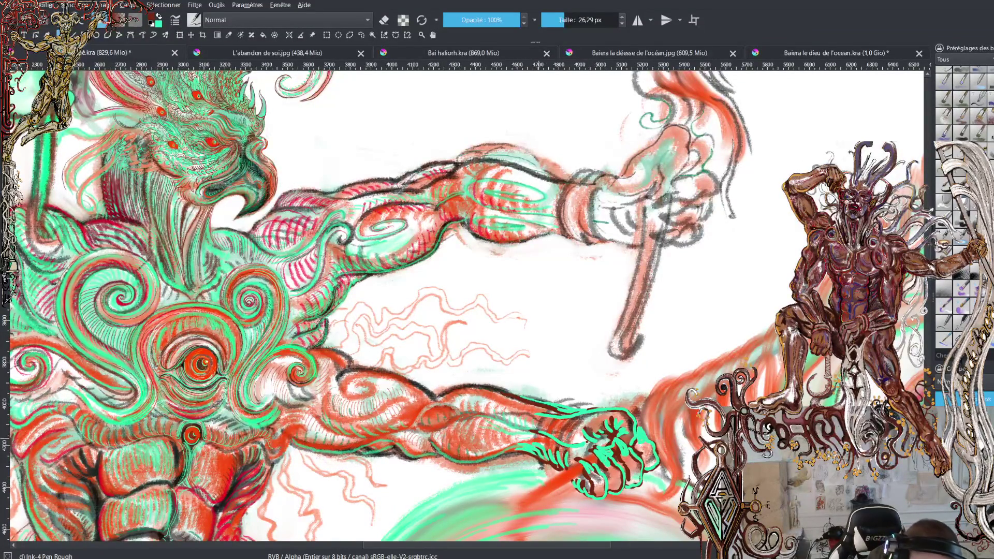
Hatch dark red shading on the lower forearm toward the wrist and ink the arm's upper contour
left_click_drag(515, 449, 545, 440)
left_click_drag(540, 456, 552, 442)
left_click_drag(548, 459, 558, 442)
key("x")
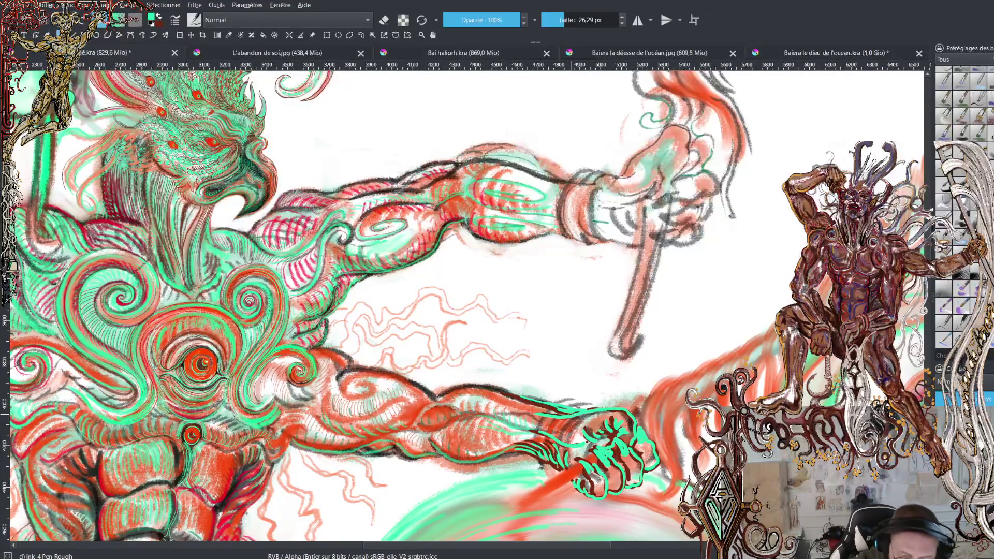
key("x")
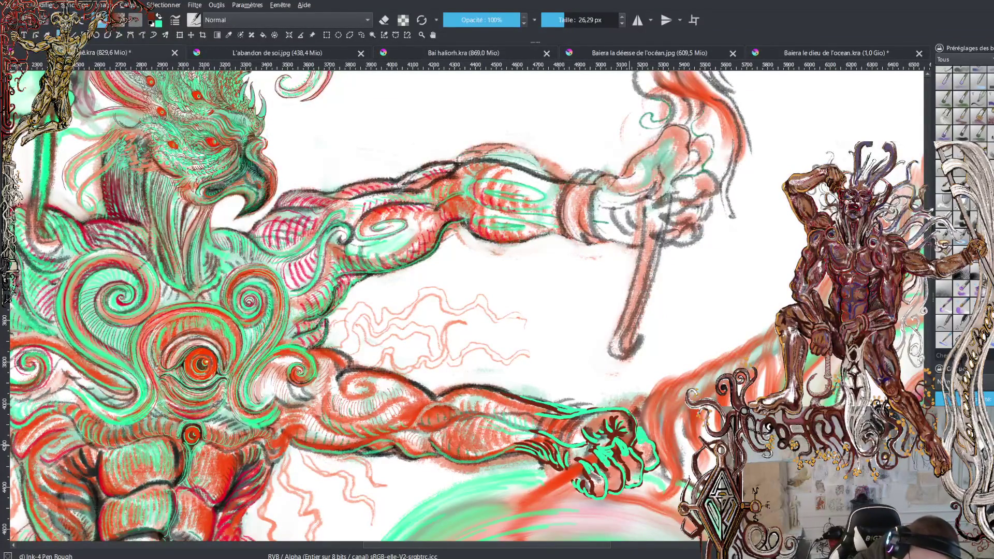
left_click_drag(617, 408, 514, 412)
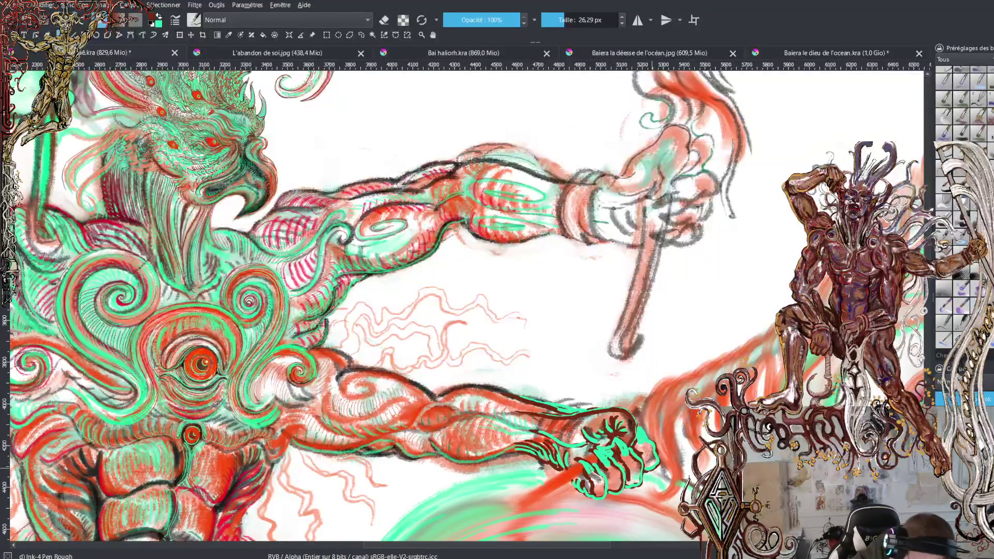
left_click_drag(510, 411, 479, 412)
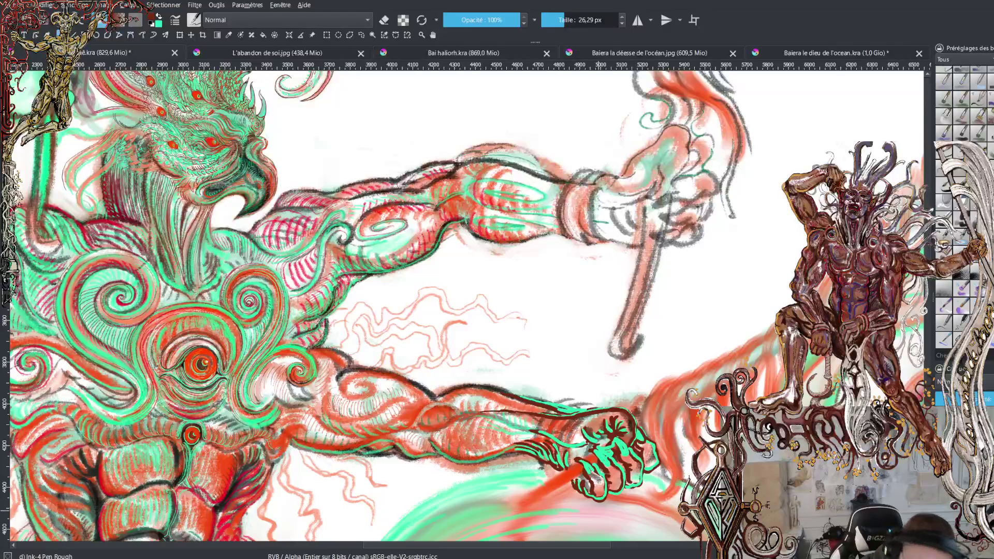
key("minus")
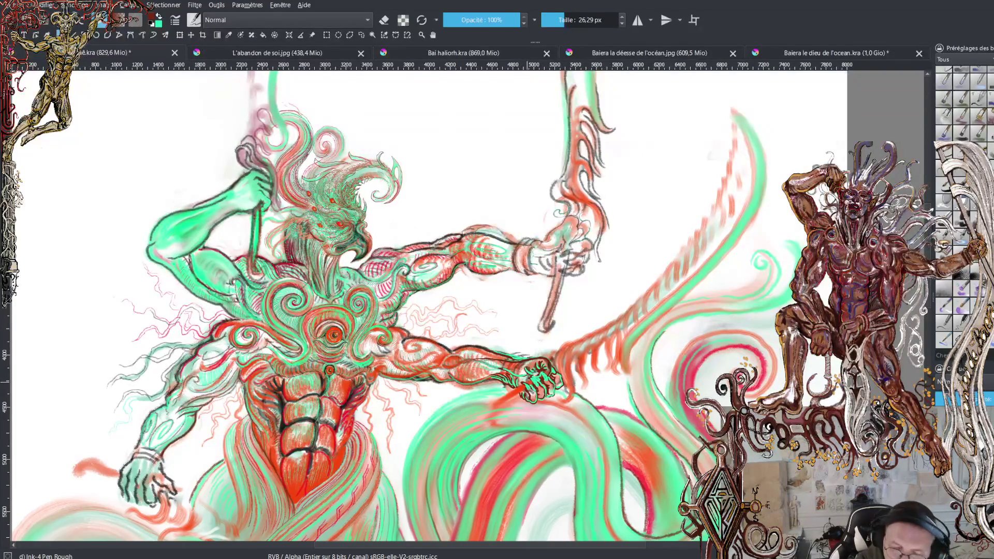
scroll(466, 310, "up", 5)
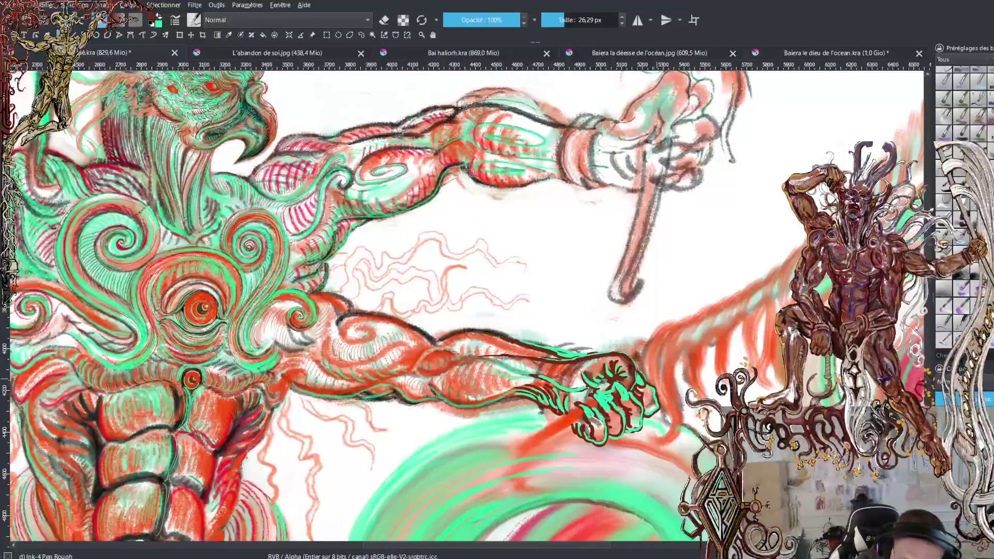
Ink dark curved strands along the flame edges beside the lower hand, sampling a dark colour
mouse_move(644, 373)
left_mouse_down()
mouse_move(660, 329)
mouse_move(683, 325)
mouse_move(657, 373)
mouse_move(673, 428)
left_mouse_up()
mouse_move(667, 360)
left_mouse_down()
mouse_move(677, 433)
mouse_move(648, 439)
mouse_move(673, 447)
mouse_move(684, 415)
mouse_move(677, 355)
mouse_move(713, 304)
mouse_move(668, 372)
mouse_move(667, 365)
mouse_move(705, 309)
left_mouse_up()
mouse_move(672, 344)
left_mouse_down()
mouse_move(663, 385)
mouse_move(670, 342)
mouse_move(688, 321)
mouse_move(679, 323)
mouse_move(734, 294)
mouse_move(708, 382)
mouse_move(740, 302)
mouse_move(746, 317)
mouse_move(725, 374)
left_mouse_up()
left_click(709, 306, "ctrl")
mouse_move(760, 292)
left_mouse_down()
mouse_move(745, 339)
mouse_move(748, 368)
mouse_move(751, 312)
mouse_move(761, 308)
mouse_move(761, 393)
mouse_move(784, 388)
mouse_move(766, 357)
mouse_move(777, 334)
left_mouse_up()
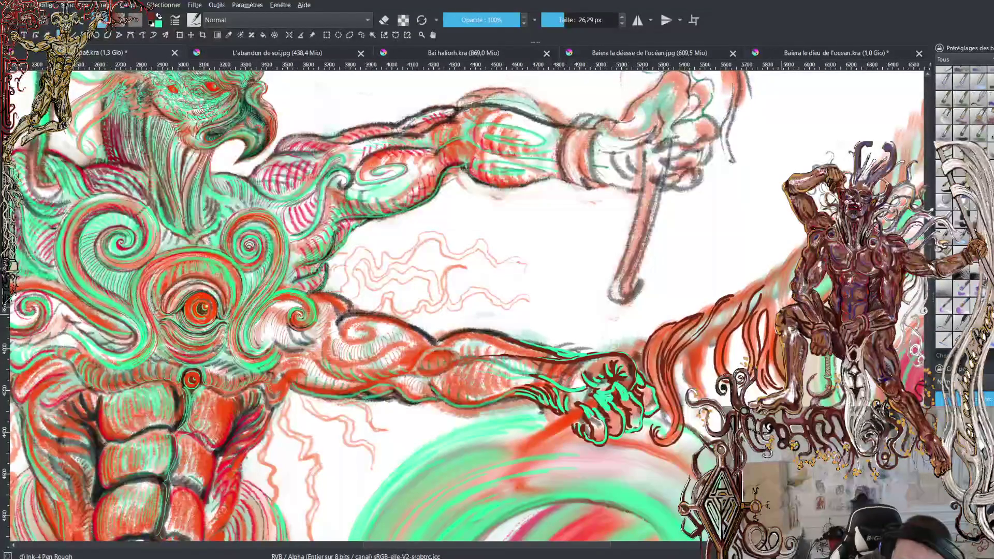
left_click_drag(786, 298, 793, 259)
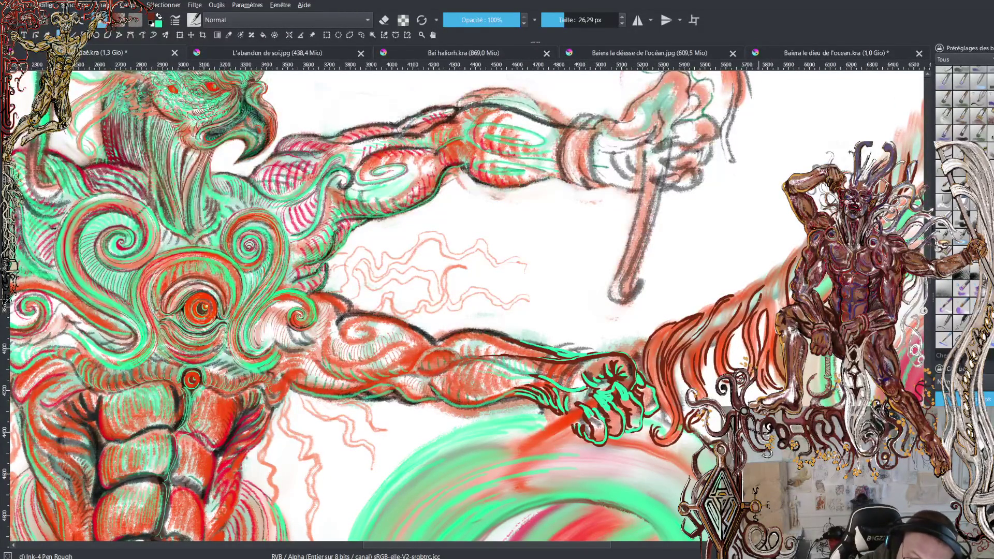
mouse_move(761, 300)
left_mouse_down()
mouse_move(783, 261)
mouse_move(780, 296)
mouse_move(788, 253)
mouse_move(805, 235)
left_mouse_up()
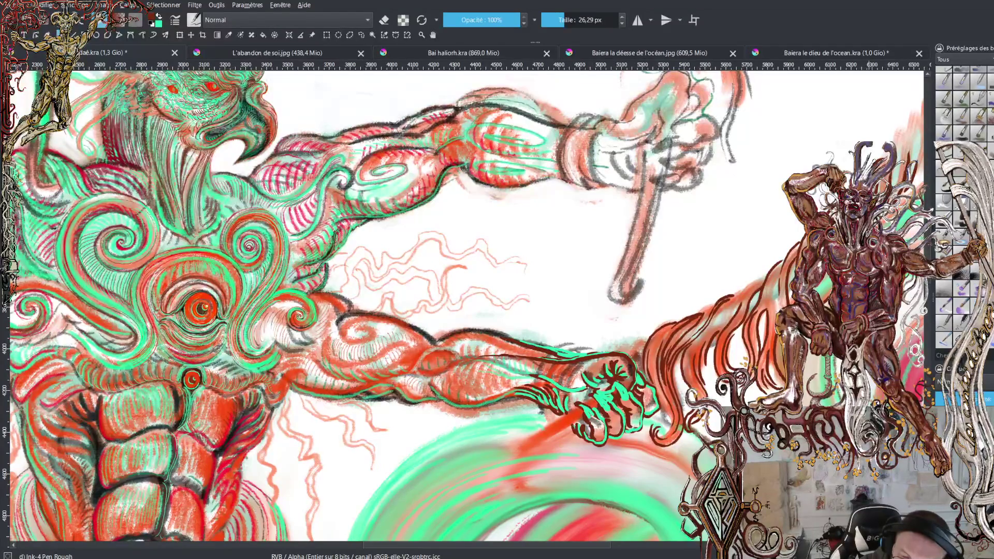
Add red strands at the streamer's far tip and one more dark strand near the hand
left_click_drag(882, 181, 882, 192)
mouse_move(900, 130)
left_mouse_down()
mouse_move(897, 179)
mouse_move(902, 161)
left_mouse_up()
left_click_drag(916, 113, 905, 134)
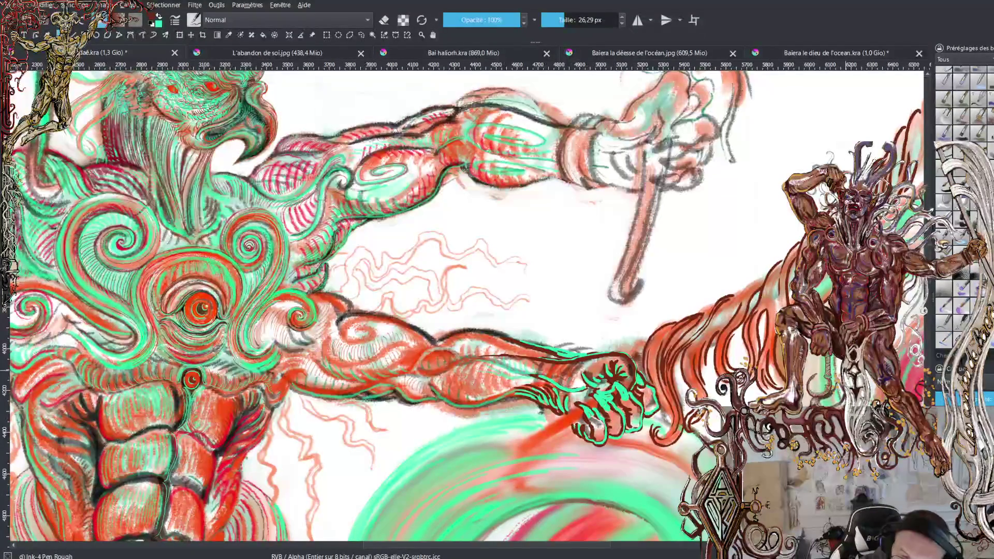
left_click_drag(727, 318, 760, 278)
key("minus")
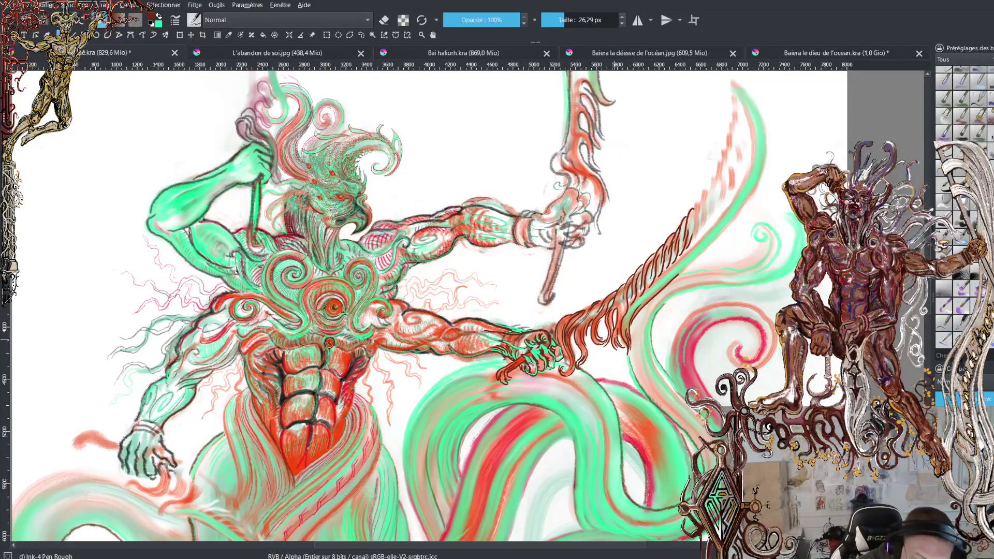
Erase the bottom of the staff in eraser mode, then select the Wet Bristles Rough brush
key("e")
mouse_move(541, 306)
left_mouse_down()
mouse_move(552, 300)
mouse_move(548, 266)
left_mouse_up()
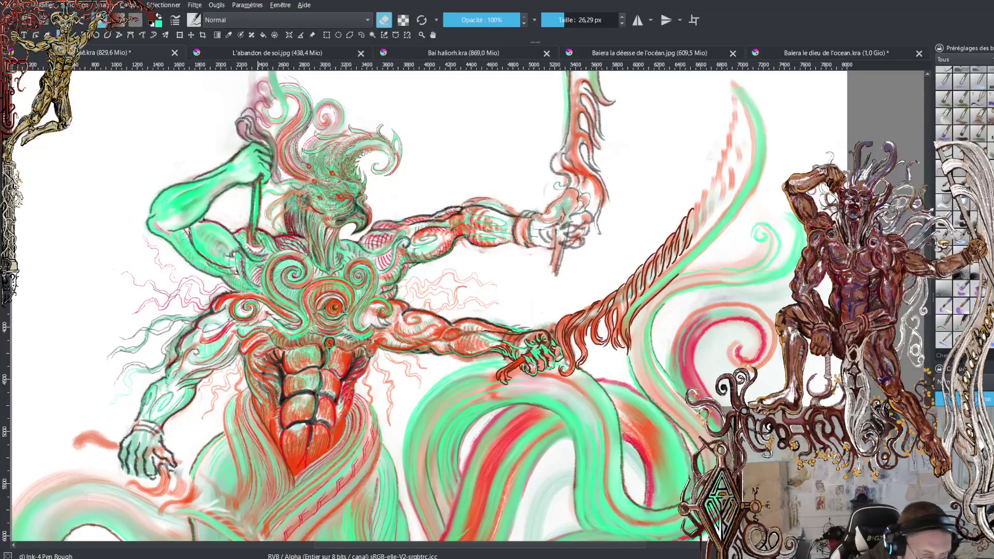
left_click(976, 289)
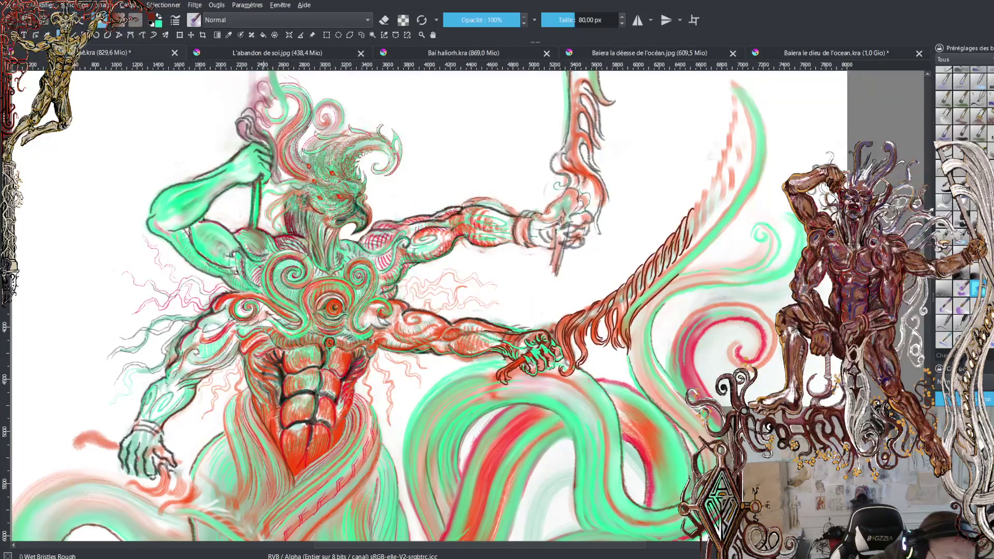
Swap the colour to green, toggle eraser mode, and erase a stroke near the staff
key("x")
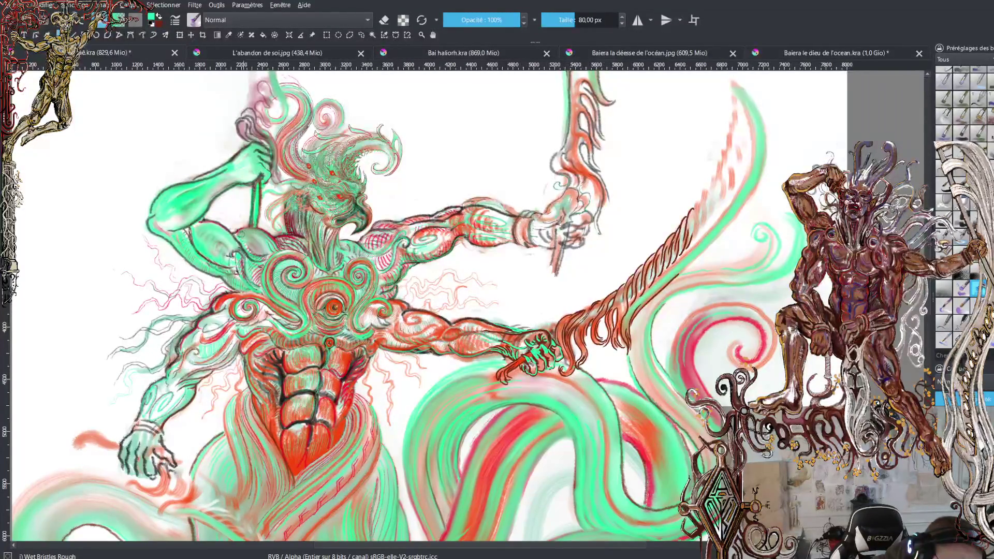
key("e")
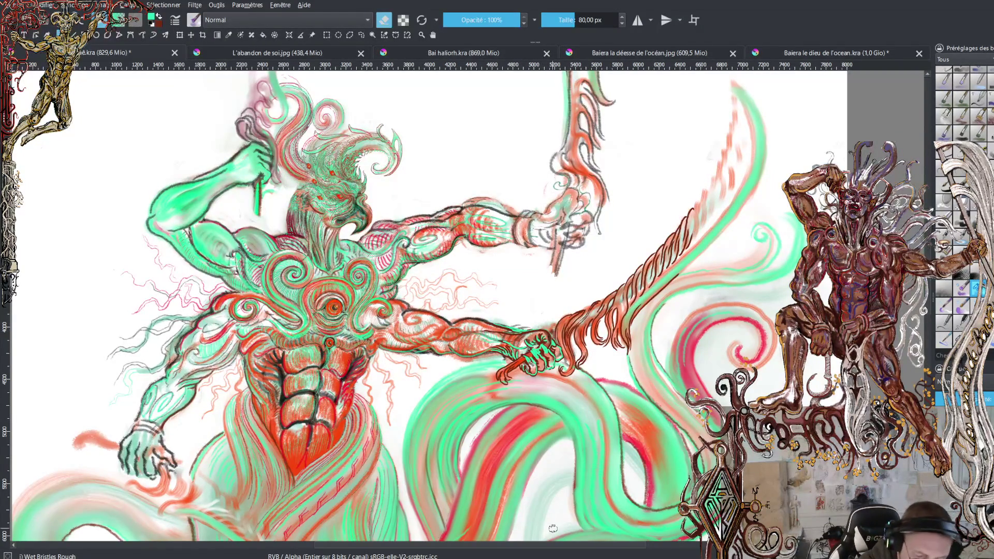
left_click_drag(548, 550, 526, 550)
scroll(481, 310, "up", 3)
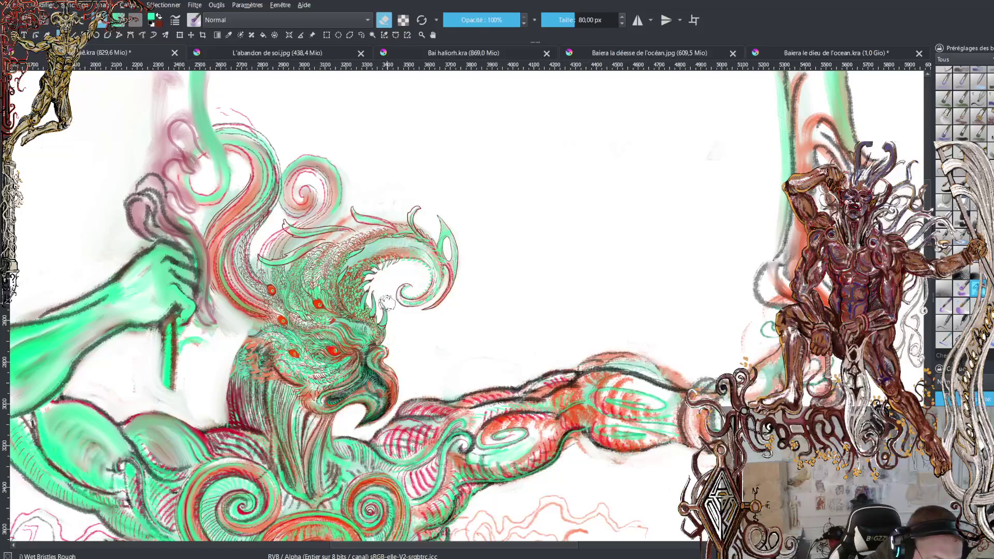
Zoom in on the bird head, shrink the brush, and sample the orange-red from the painting
scroll(391, 282, "up", 1)
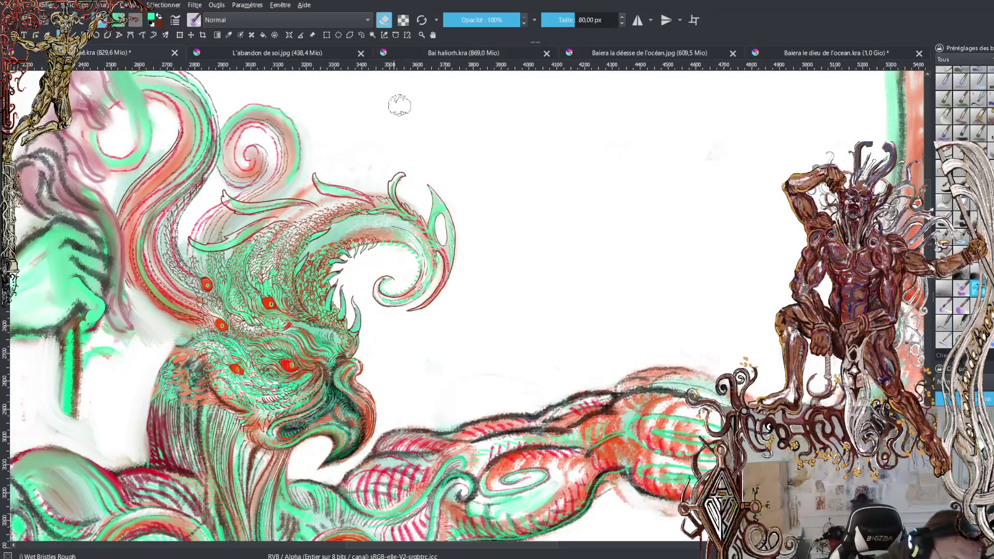
key("bracketleft")
key("bracketleft")
key("bracketleft")
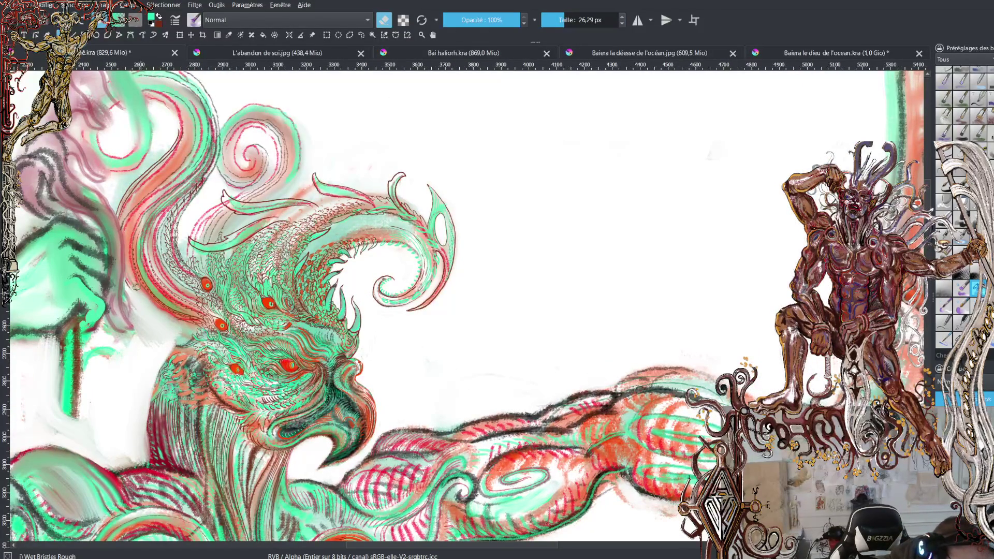
left_click(139, 270, "ctrl")
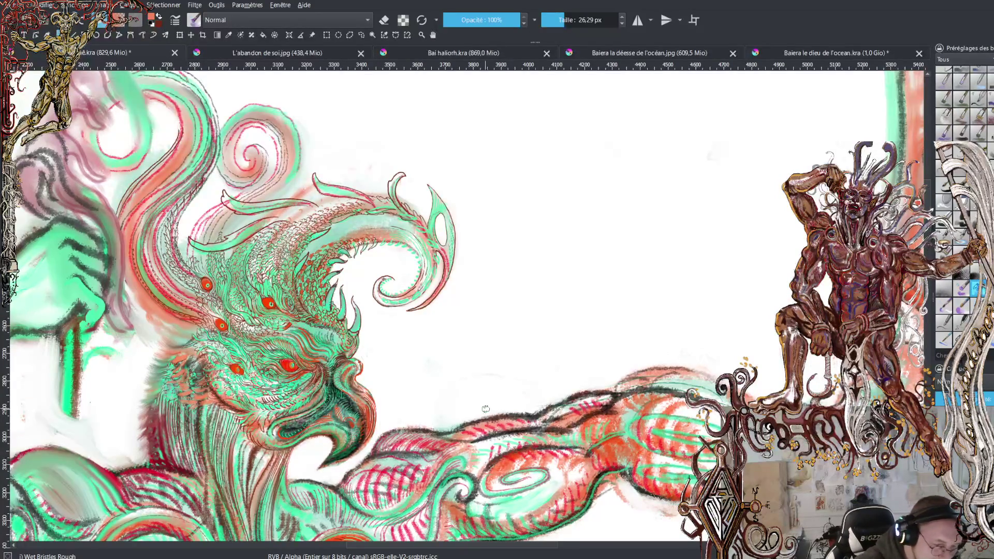
scroll(485, 409, "down", 2, "ctrl")
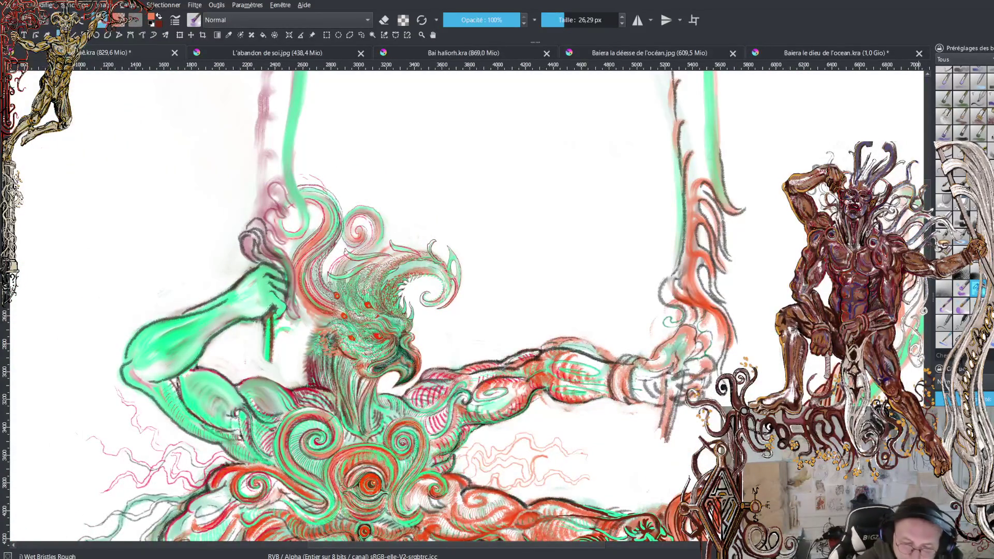
scroll(497, 305, "down", 5)
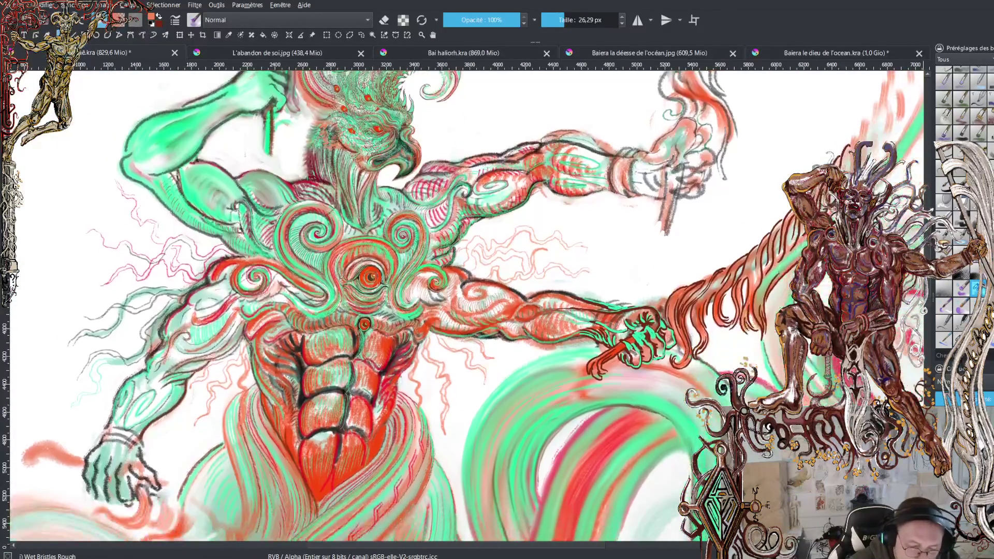
scroll(466, 306, "down", 4)
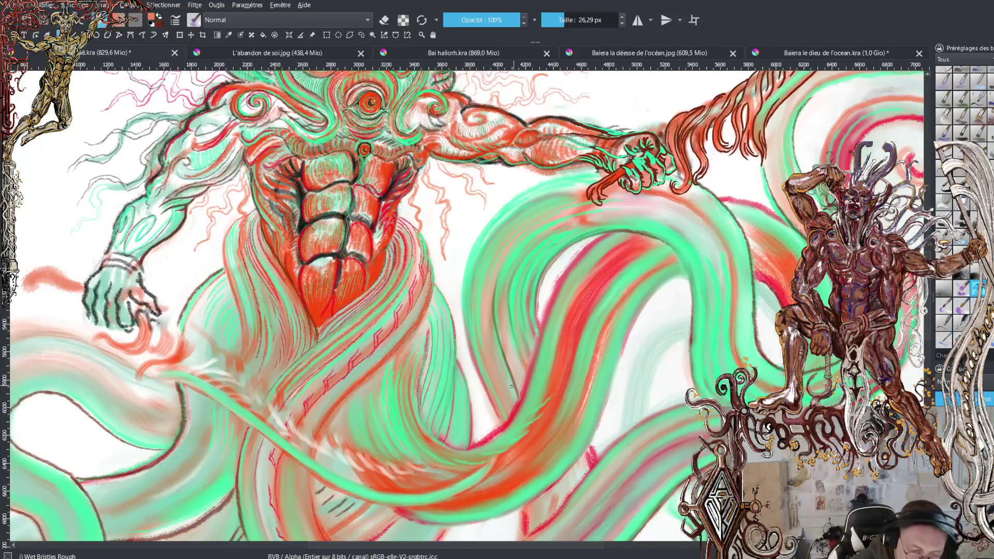
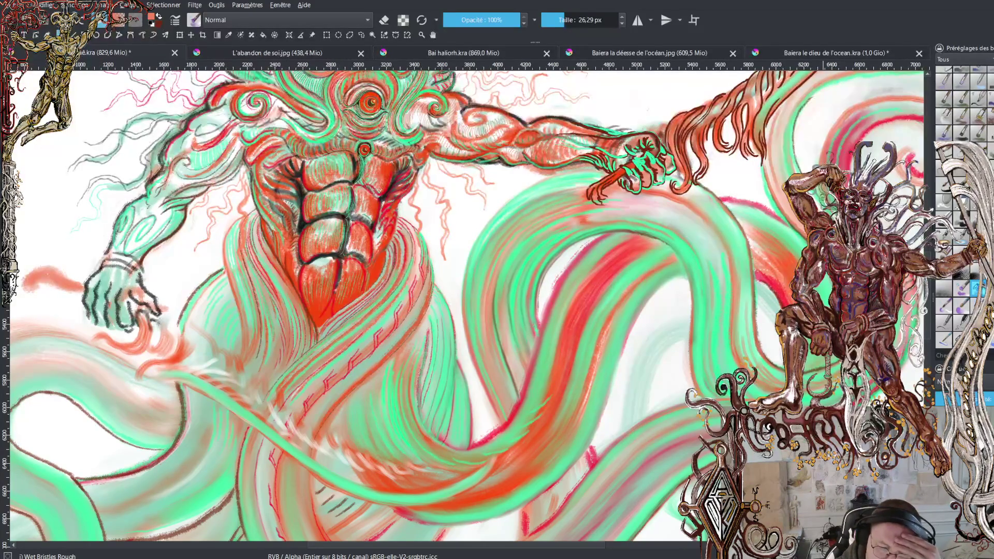
Switch the brush to eraser mode and fit the whole painting in view
key("e")
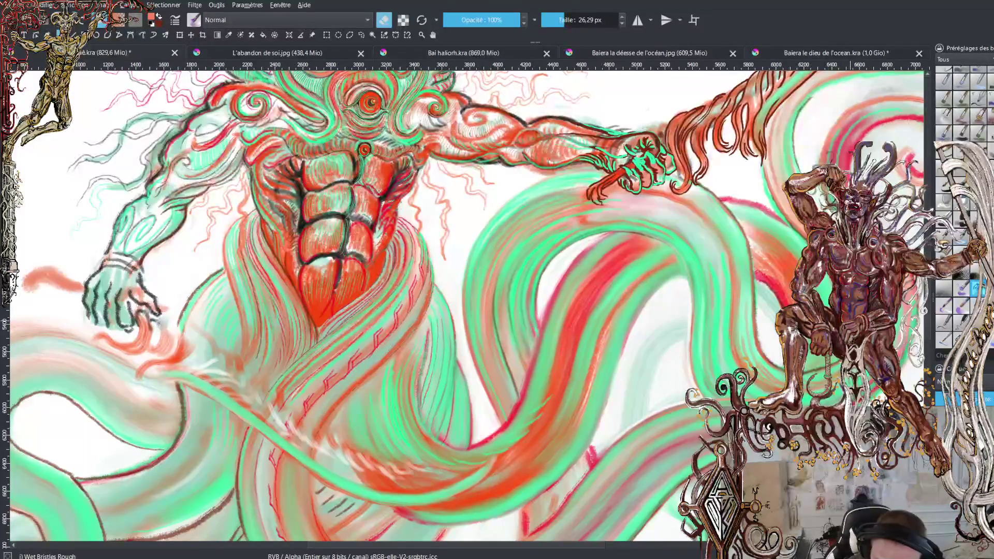
key("2")
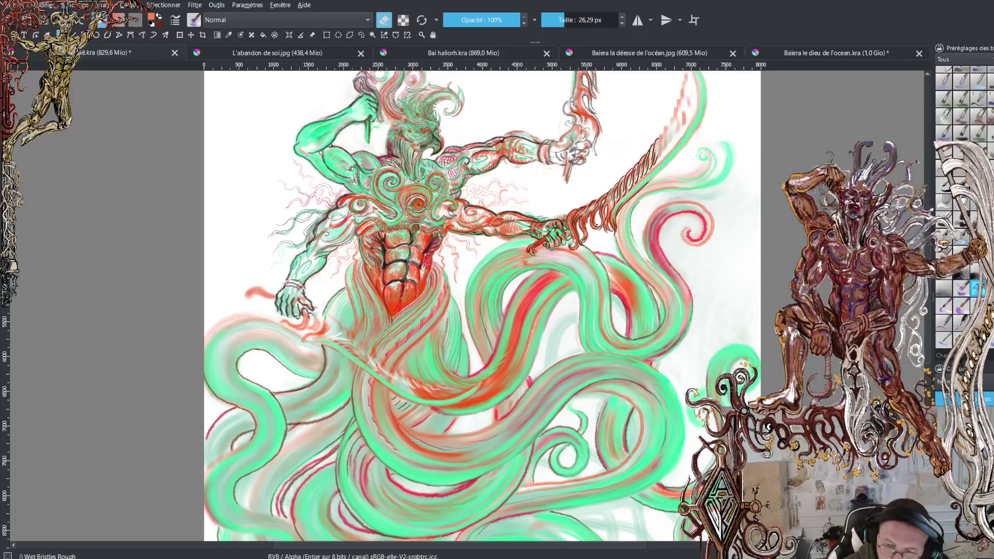
Zoom in on the raised arms and weapons and return the brush to painting mode
scroll(482, 306, "up", 5)
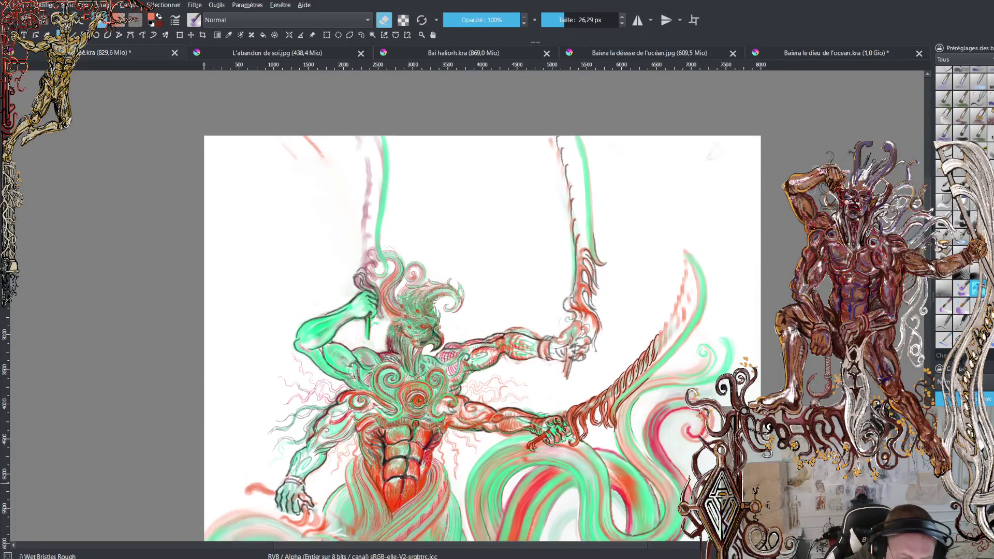
scroll(481, 337, "up", 1)
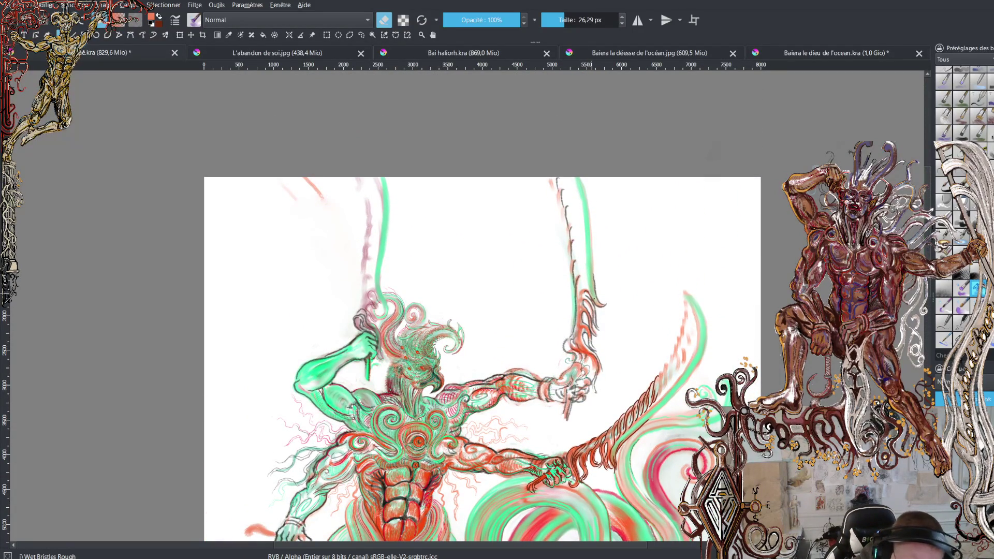
key("plus")
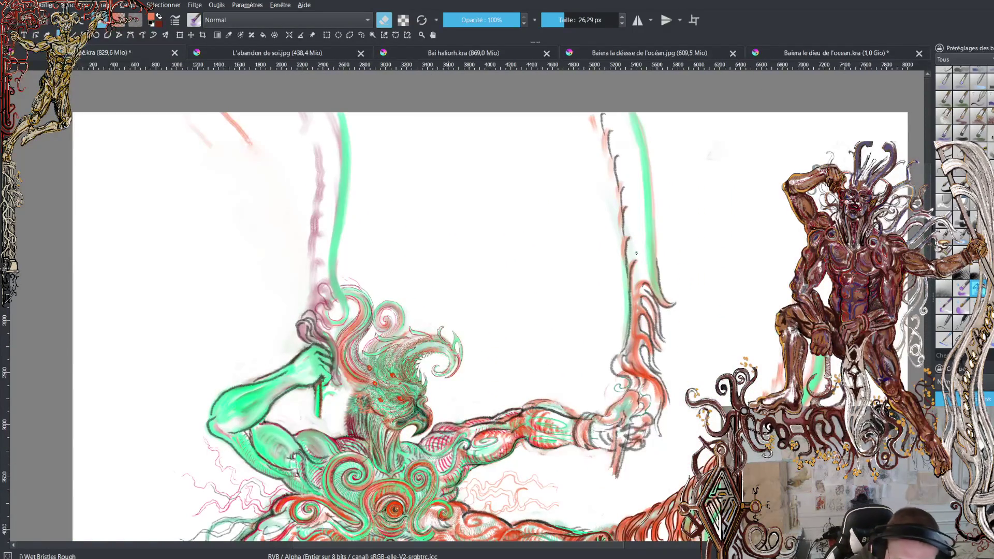
key("e")
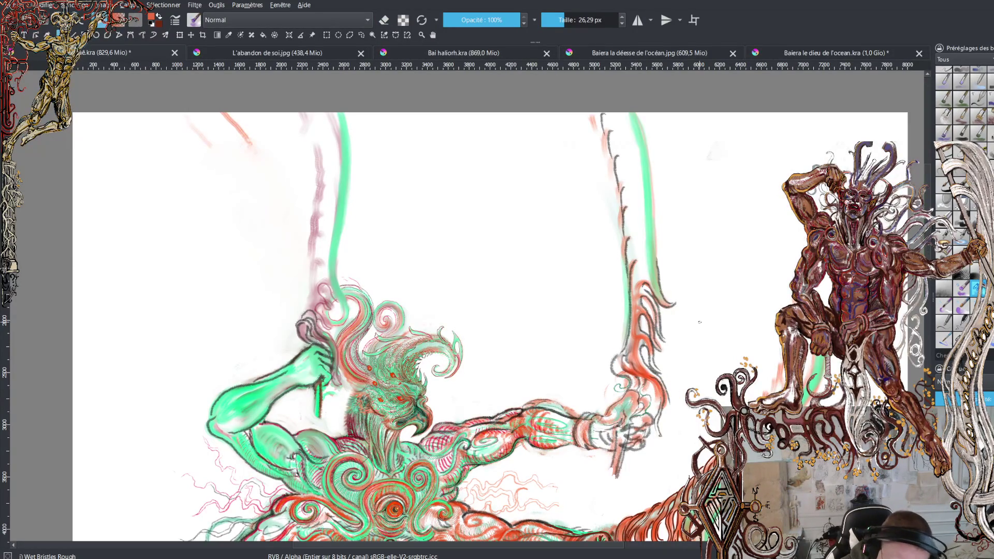
scroll(490, 305, "down", 3)
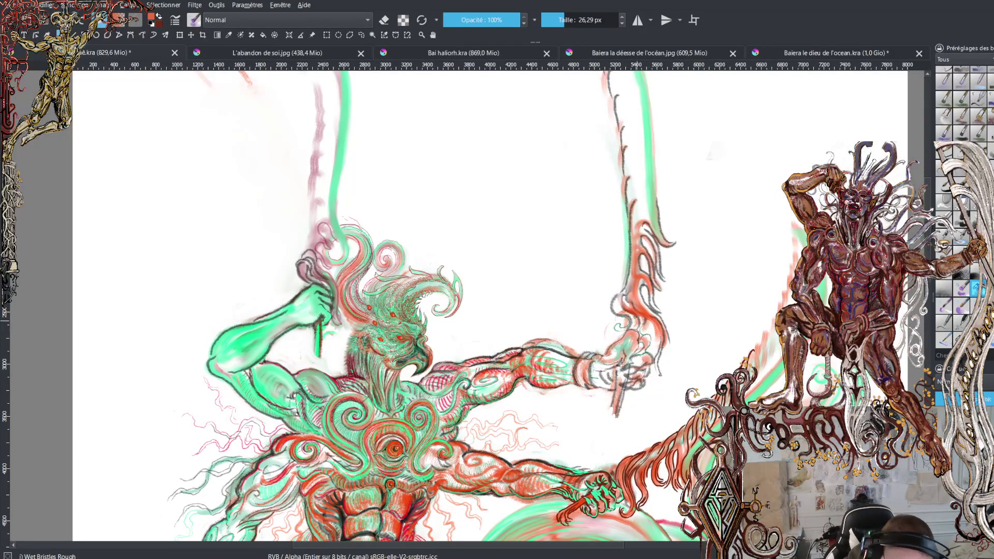
Paint short dark Wet Bristles strokes along the raised hand and its red flame blade
mouse_move(619, 300)
left_mouse_down()
mouse_move(618, 312)
mouse_move(653, 339)
mouse_move(662, 373)
mouse_move(658, 358)
left_mouse_up()
left_click_drag(658, 357, 661, 340)
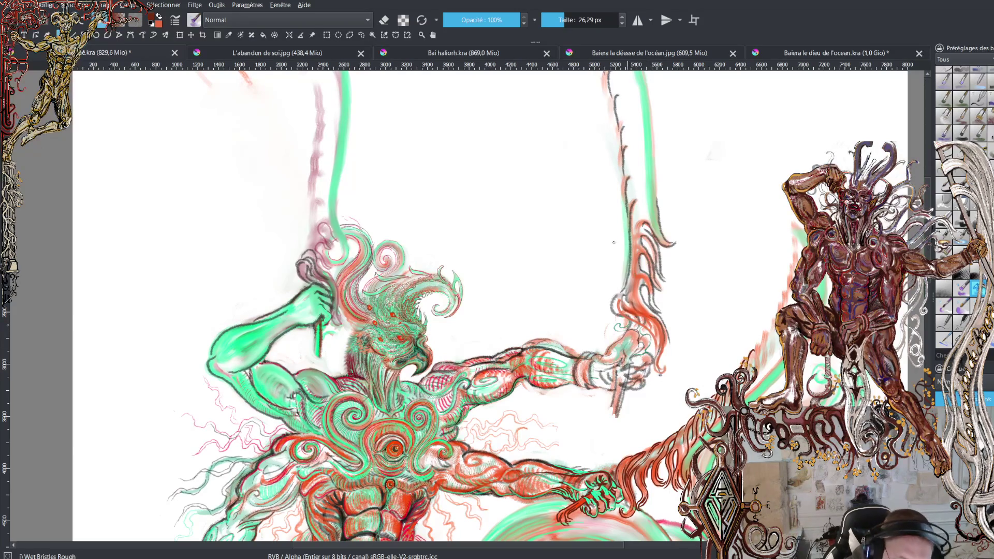
left_click(384, 20)
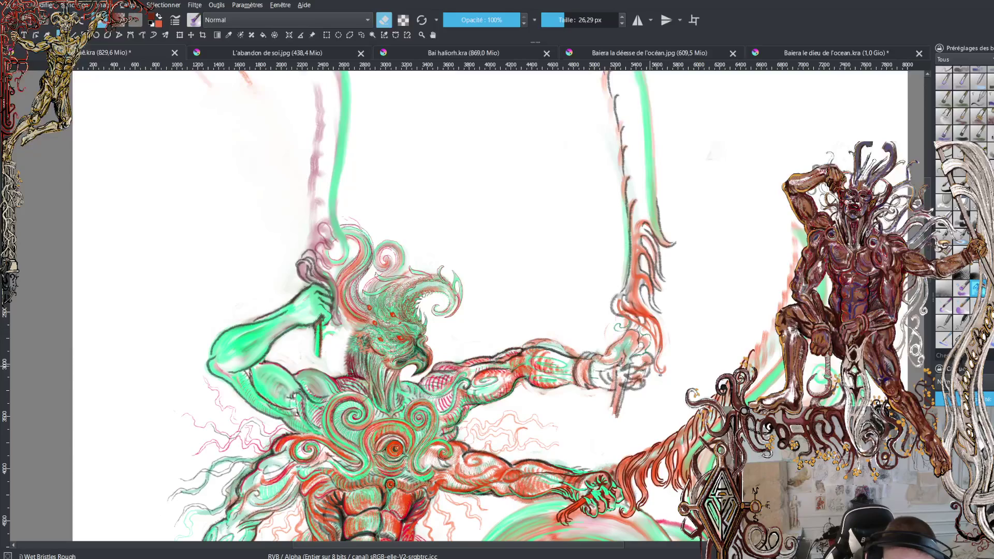
key("e")
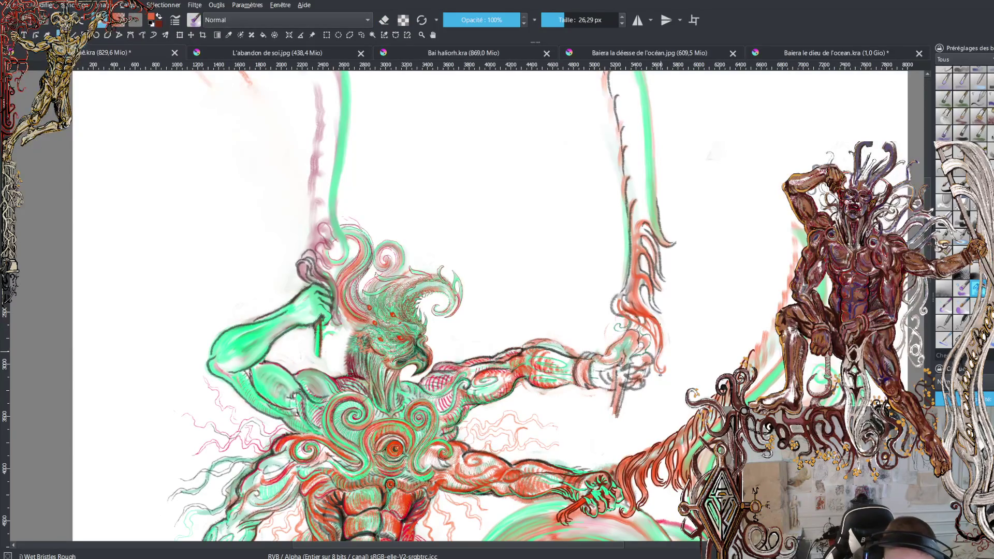
mouse_move(649, 290)
left_mouse_down()
mouse_move(655, 313)
mouse_move(653, 300)
left_mouse_up()
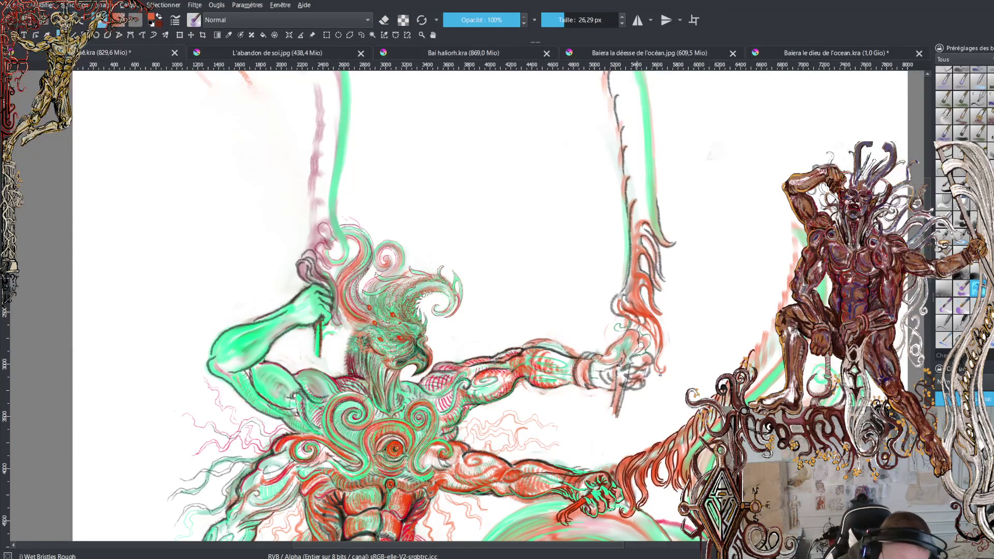
mouse_move(637, 301)
left_mouse_down()
mouse_move(626, 268)
mouse_move(618, 300)
mouse_move(619, 291)
left_mouse_up()
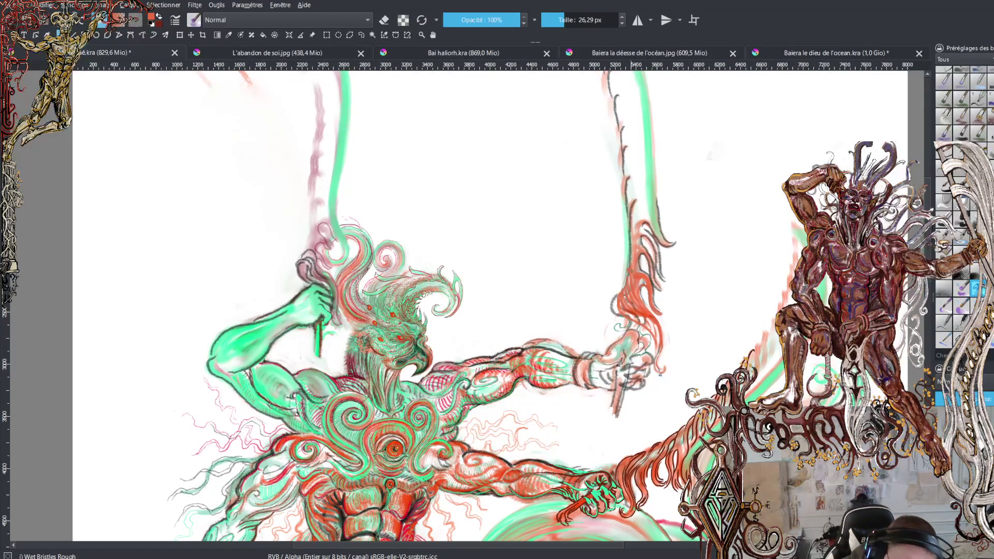
left_click_drag(632, 269, 635, 229)
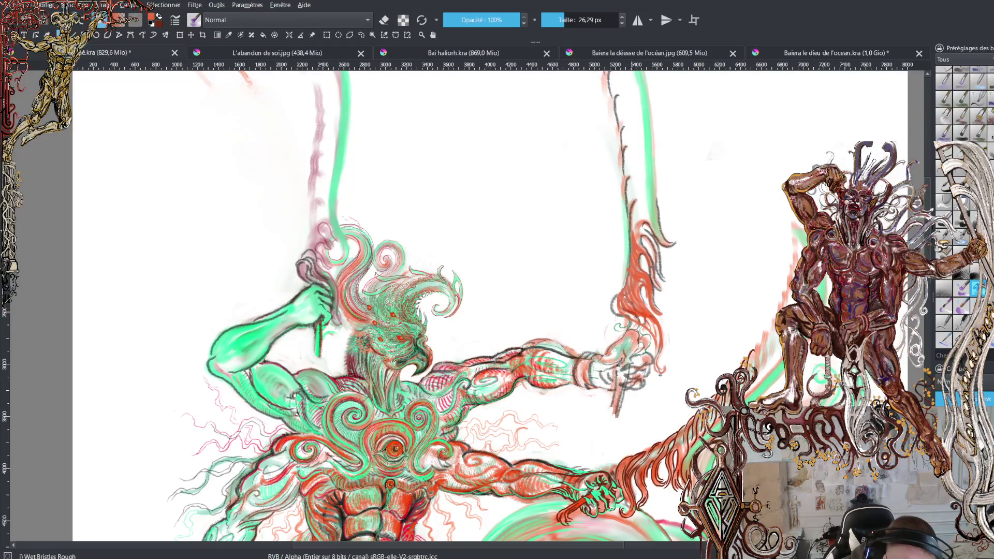
Darken the flame blade's edge with thin dark lines and an arc over its top
mouse_move(639, 242)
left_mouse_down()
mouse_move(632, 211)
mouse_move(651, 237)
mouse_move(635, 203)
mouse_move(666, 237)
mouse_move(655, 164)
left_mouse_up()
mouse_move(659, 235)
left_mouse_down()
mouse_move(630, 183)
mouse_move(642, 188)
mouse_move(653, 225)
left_mouse_up()
mouse_move(629, 175)
left_mouse_down()
mouse_move(645, 190)
mouse_move(635, 170)
mouse_move(627, 182)
mouse_move(634, 159)
left_mouse_up()
Hatch the top of the red flame with dark strokes reaching higher up
mouse_move(645, 169)
left_mouse_down()
mouse_move(626, 150)
mouse_move(642, 156)
mouse_move(628, 133)
left_mouse_up()
mouse_move(631, 133)
left_mouse_down()
mouse_move(626, 146)
mouse_move(641, 134)
left_mouse_up()
mouse_move(642, 149)
left_mouse_down()
mouse_move(627, 104)
mouse_move(640, 113)
mouse_move(621, 90)
left_mouse_up()
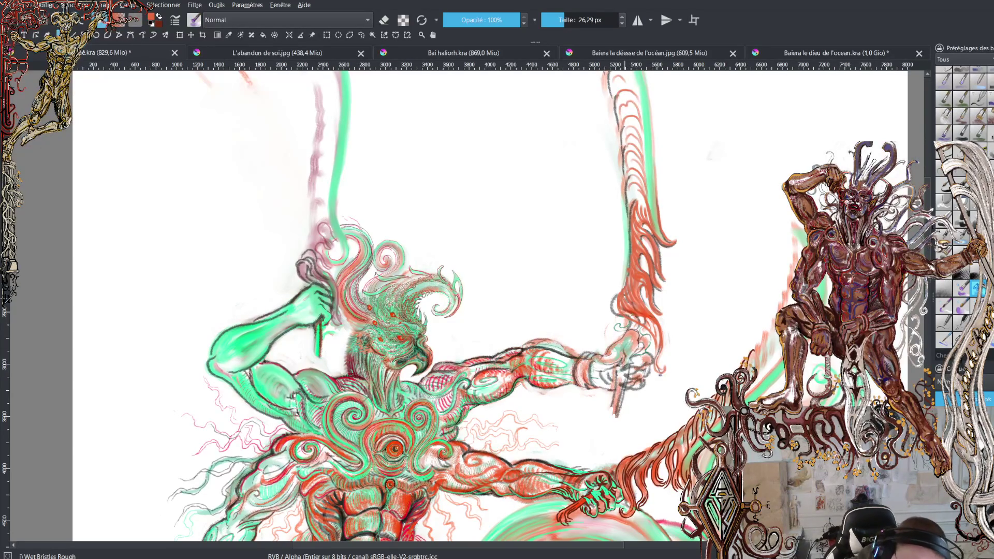
scroll(492, 305, "down", 5)
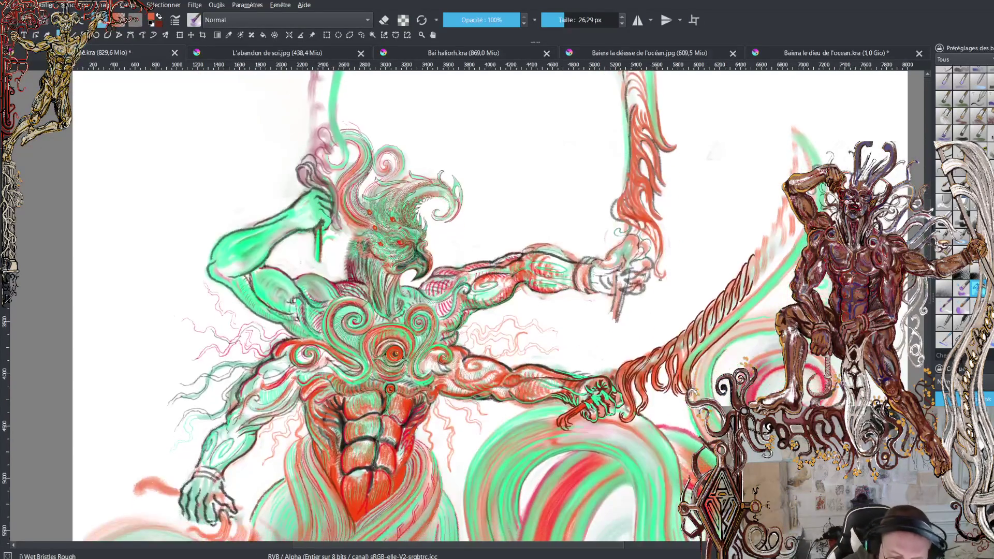
scroll(491, 305, "up", 2)
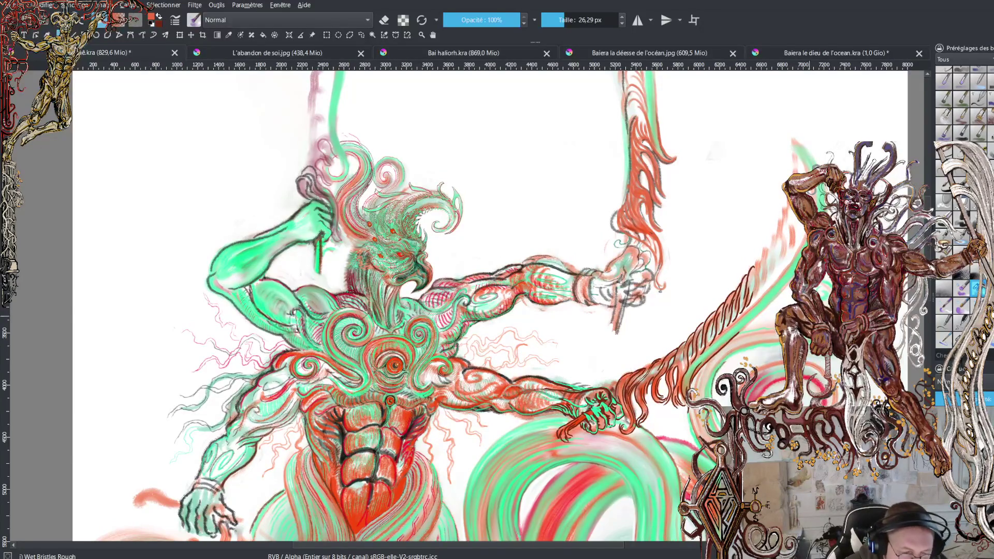
Paint blended green strokes along the arm, then switch to WaterC Basic Lines-Wet-Pattern at 26.29 px
key("plus")
key("plus")
key("plus")
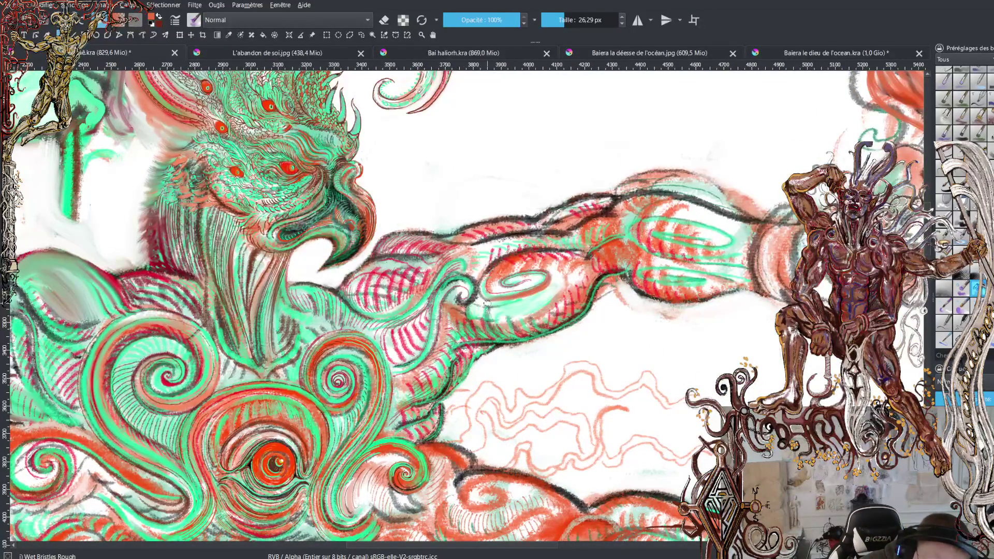
mouse_move(488, 299)
left_mouse_down()
mouse_move(495, 316)
mouse_move(519, 307)
mouse_move(533, 317)
mouse_move(537, 298)
mouse_move(559, 307)
mouse_move(559, 284)
mouse_move(566, 293)
mouse_move(578, 271)
mouse_move(583, 283)
mouse_move(608, 271)
mouse_move(596, 263)
mouse_move(672, 287)
left_mouse_up()
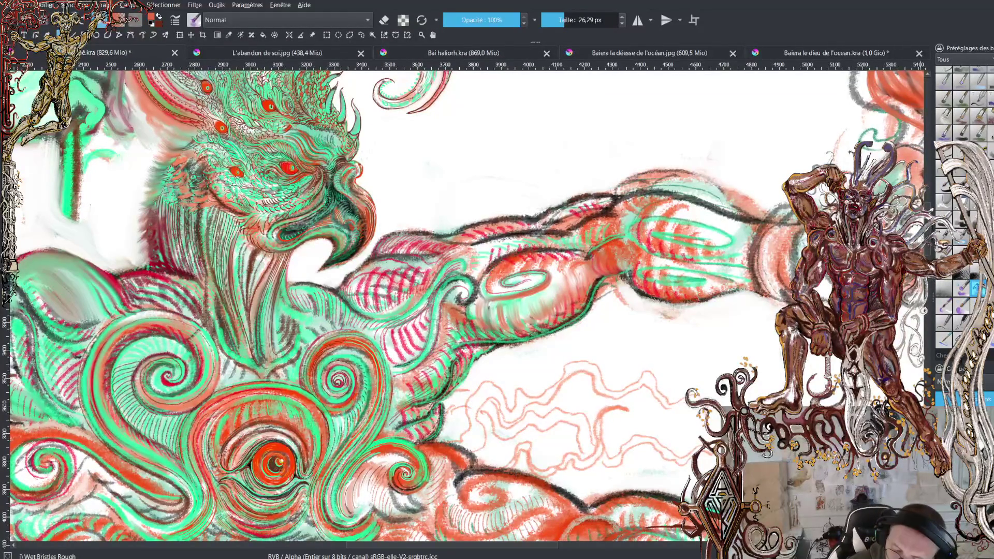
key("slash")
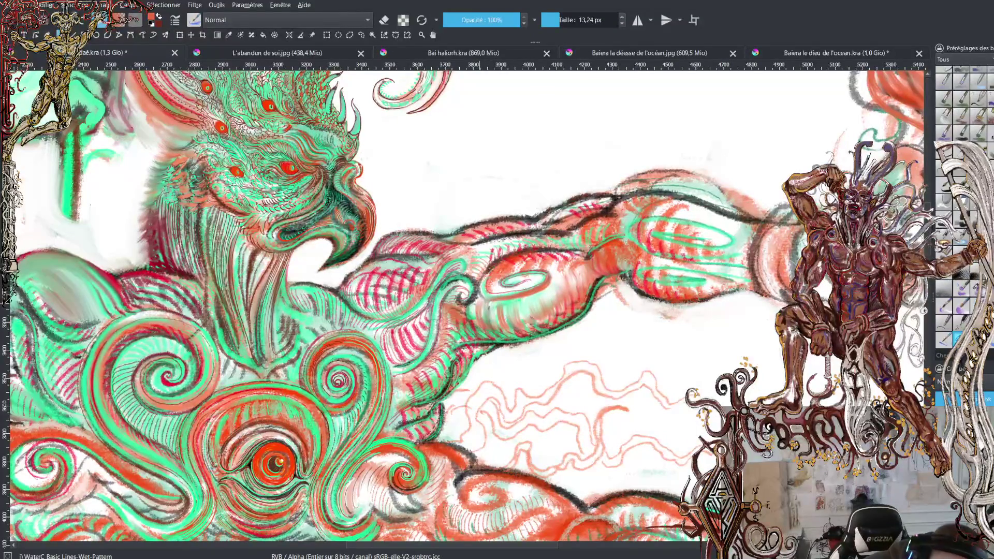
key("bracketright")
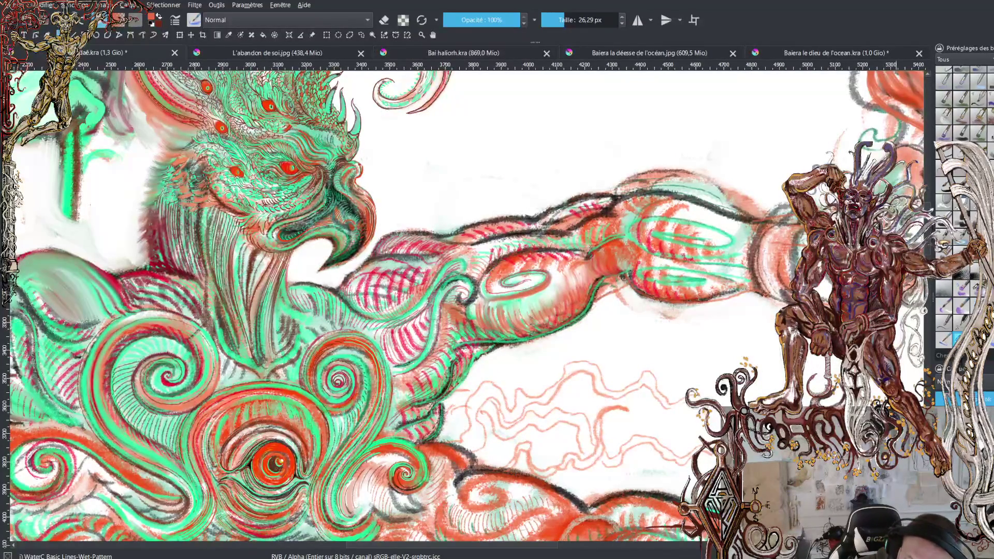
key("minus")
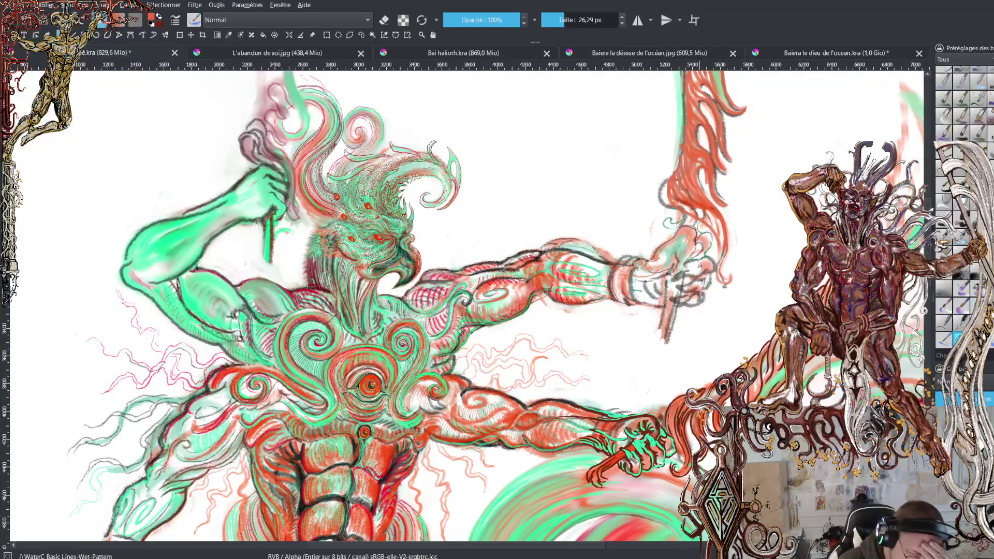
scroll(465, 305, "down", 5)
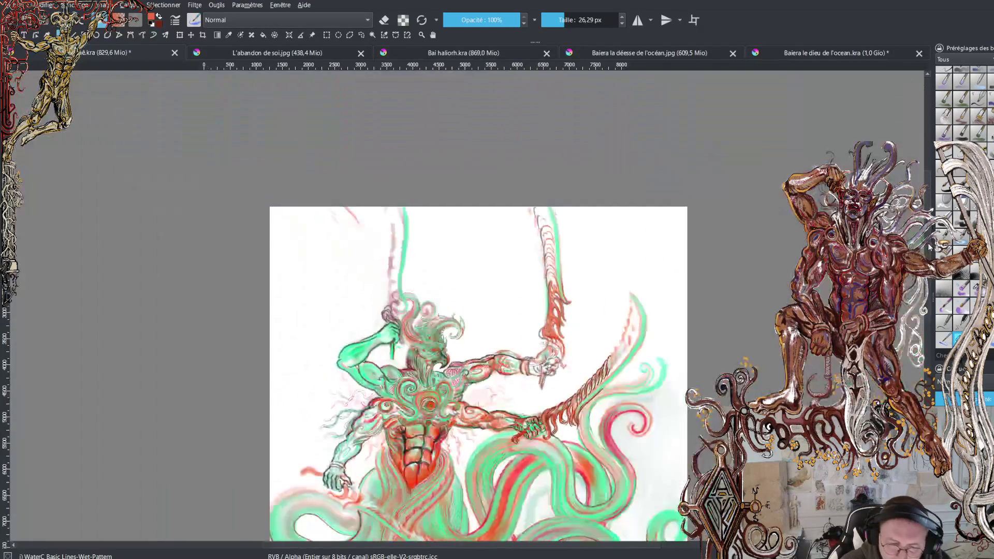
scroll(465, 306, "up", 4)
scroll(465, 305, "down", 1)
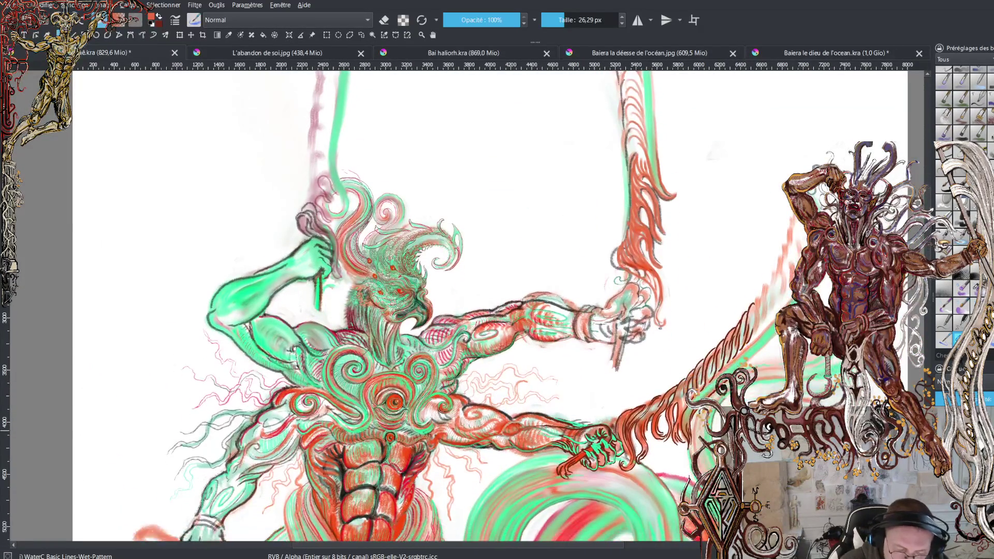
scroll(466, 306, "up", 2)
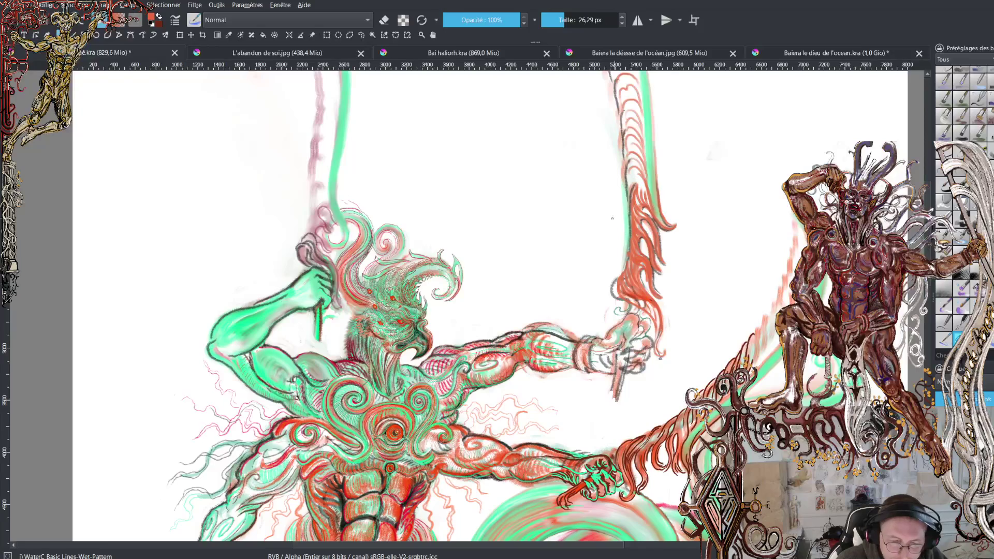
scroll(615, 218, "down", 2)
left_click(360, 35)
Lasso the raised sword and transform it slimmer, shorter, tilted clockwise and shifted right, then deselect
mouse_move(509, 106)
left_mouse_down()
mouse_move(501, 134)
mouse_move(511, 288)
mouse_move(501, 329)
mouse_move(526, 354)
mouse_move(572, 300)
mouse_move(567, 145)
mouse_move(508, 96)
left_mouse_up()
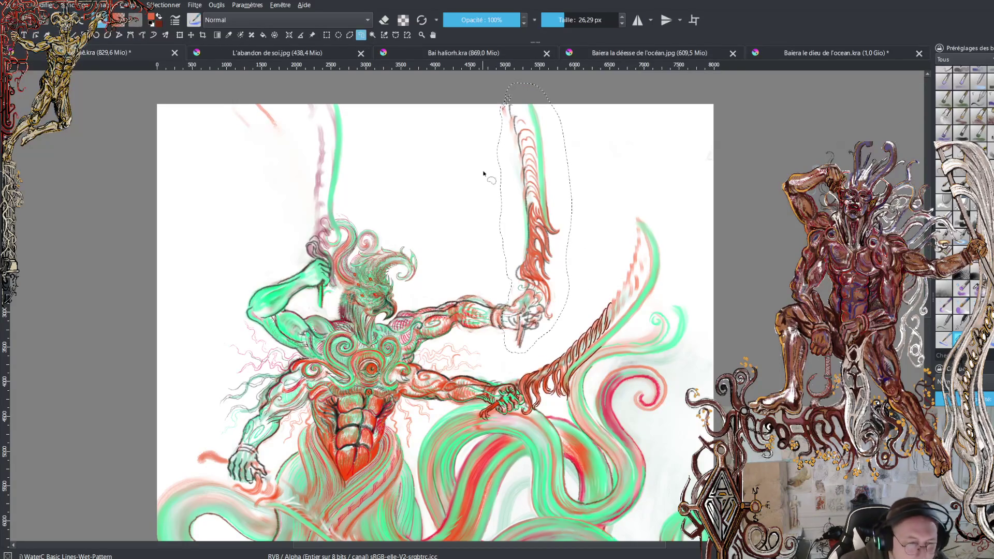
left_click(179, 35)
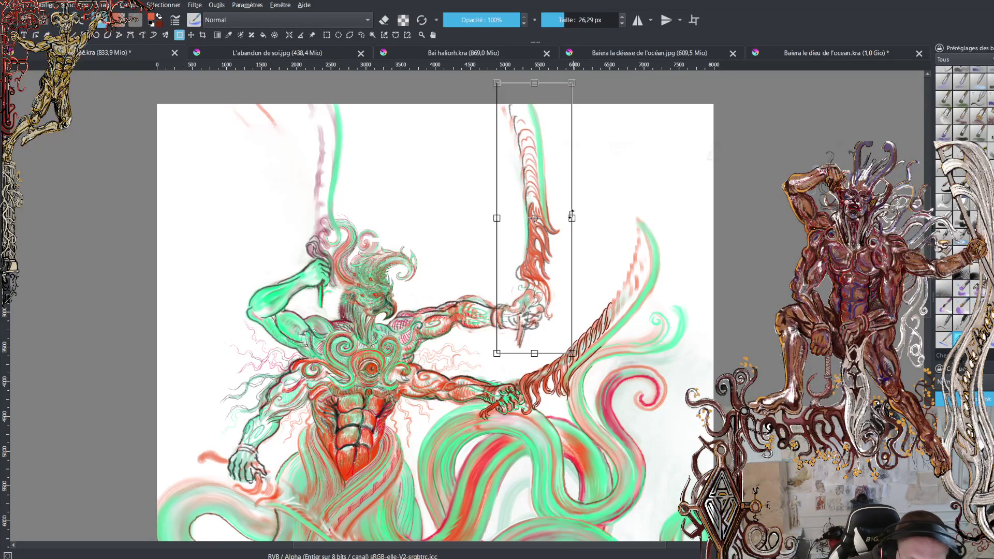
left_click_drag(571, 83, 561, 105)
left_click_drag(603, 185, 615, 197)
left_click_drag(551, 250, 606, 268)
left_click_drag(542, 260, 547, 261)
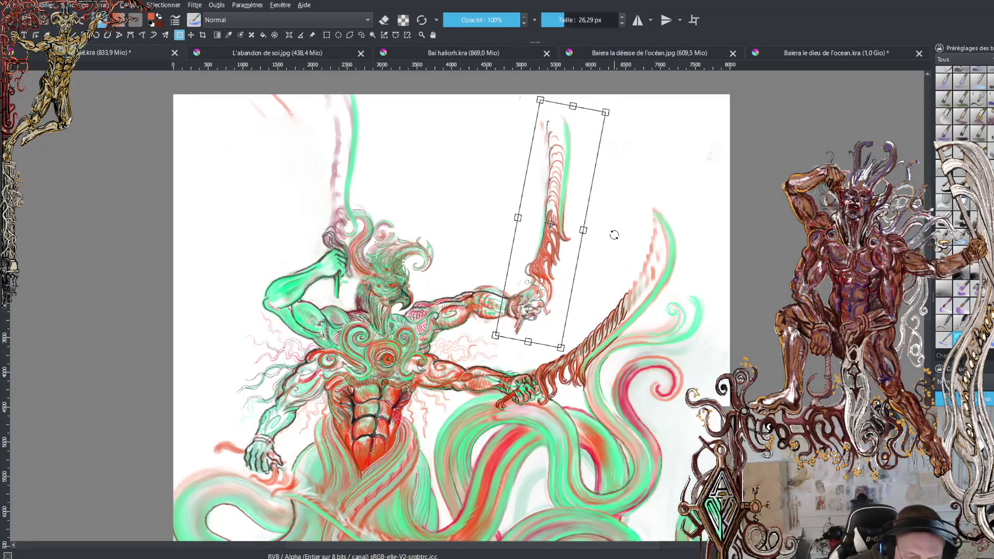
left_click_drag(618, 210, 622, 213)
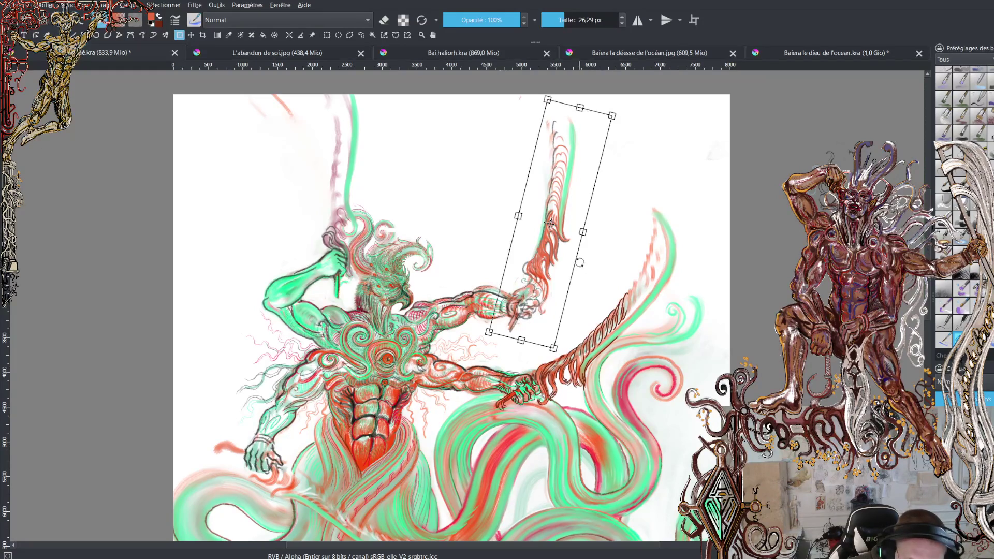
mouse_move(555, 277)
left_mouse_down()
mouse_move(612, 263)
mouse_move(559, 270)
left_mouse_up()
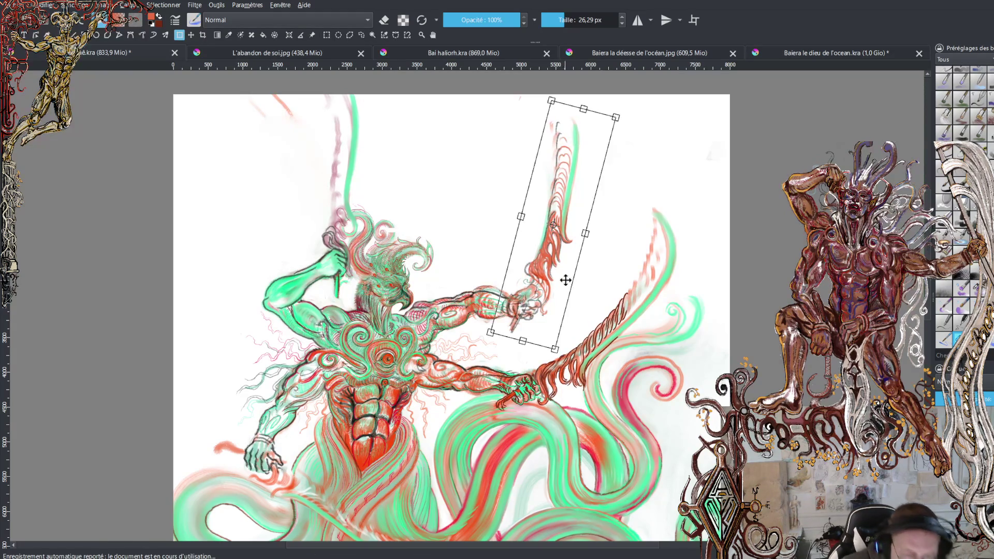
key("Return")
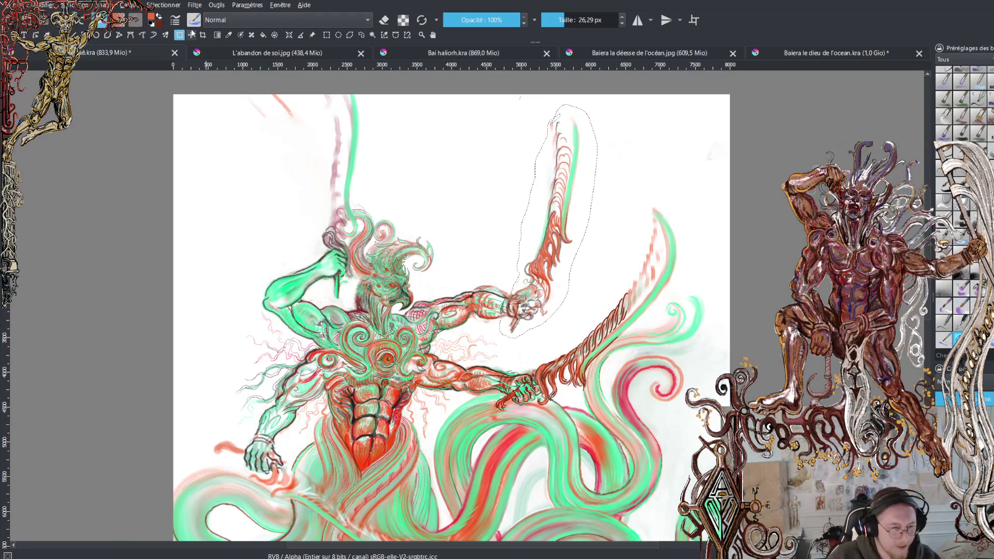
left_click(361, 34)
key("ctrl+shift+a")
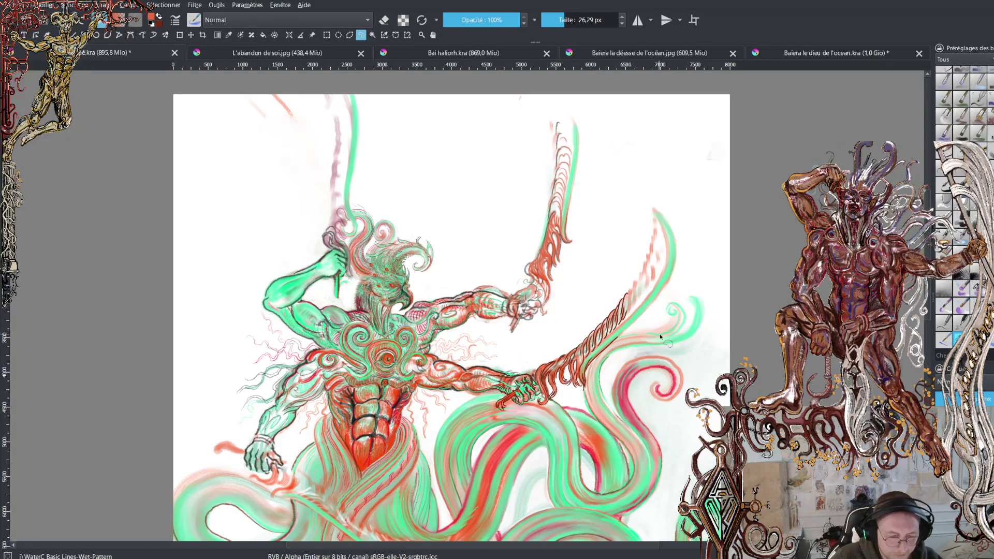